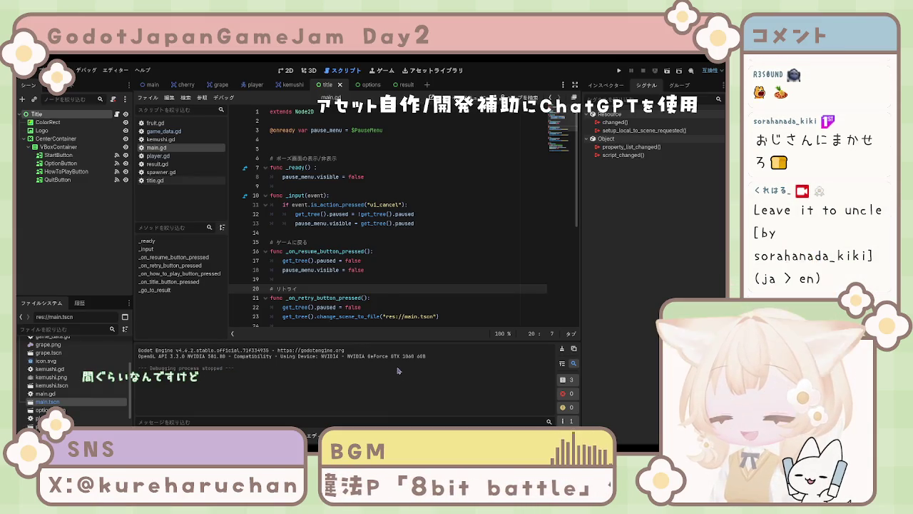
- Look through the options scene and the neighbouring scene tabs up to the player scene
{"action": "scroll", "coordinate": [394, 283], "scroll_direction": "down", "scroll_amount": 2}
{"action": "left_click", "coordinate": [395, 284]}
{"action": "scroll", "coordinate": [395, 284], "scroll_direction": "down", "scroll_amount": 4}
{"action": "scroll", "coordinate": [395, 283], "scroll_direction": "up", "scroll_amount": 6}
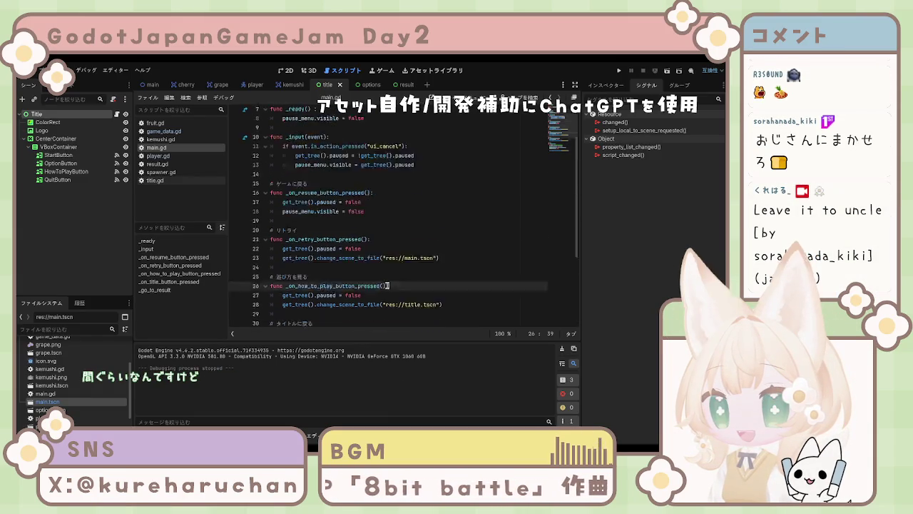
{"action": "left_click", "coordinate": [372, 85]}
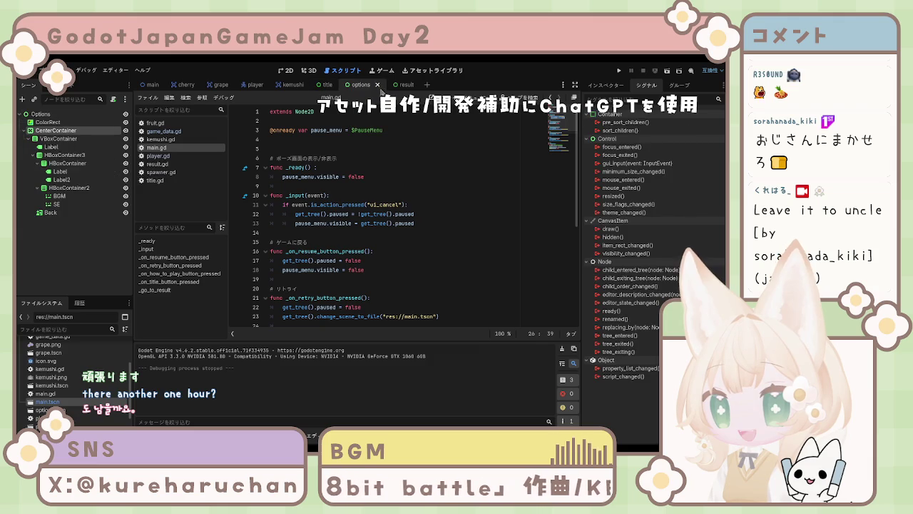
{"action": "left_click", "coordinate": [327, 85]}
{"action": "left_click", "coordinate": [291, 85]}
{"action": "left_click", "coordinate": [253, 84]}
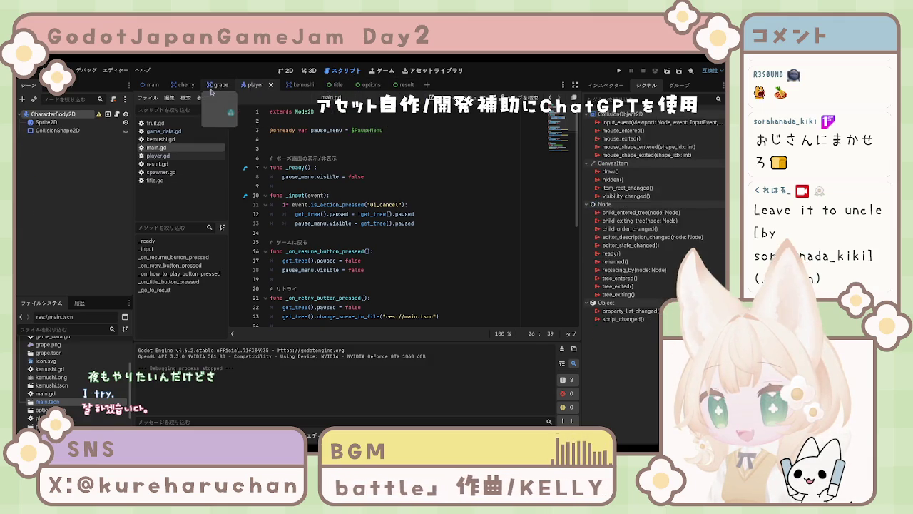
- Return to the main game scene with main.gd showing in the script editor
{"action": "left_click", "coordinate": [220, 85]}
{"action": "left_click", "coordinate": [186, 85]}
{"action": "left_click", "coordinate": [151, 85]}
{"action": "left_click", "coordinate": [433, 179]}
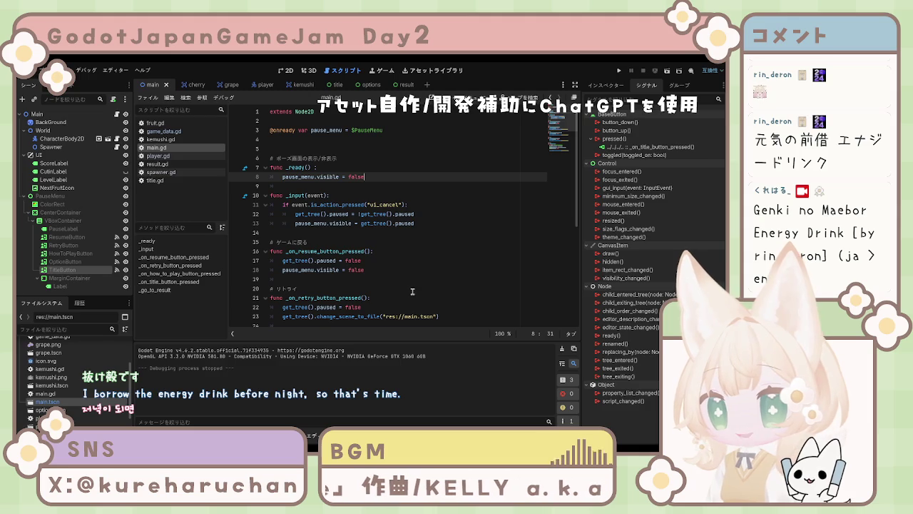
- Step through title.gd, spawner.gd and player.gd in the script list to reach result.gd
{"action": "left_click", "coordinate": [384, 279]}
{"action": "scroll", "coordinate": [385, 250], "scroll_direction": "down", "scroll_amount": 3}
{"action": "scroll", "coordinate": [390, 213], "scroll_direction": "up", "scroll_amount": 3}
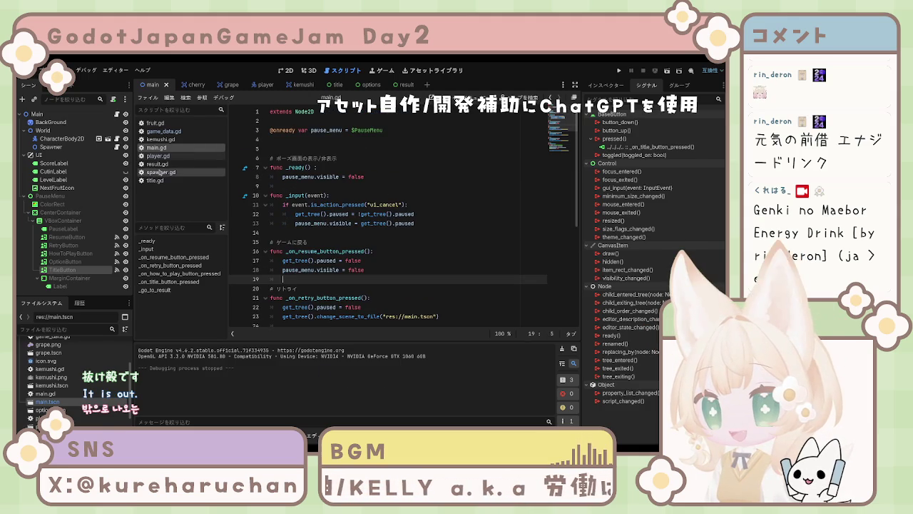
{"action": "left_click", "coordinate": [158, 180]}
{"action": "left_click", "coordinate": [161, 172]}
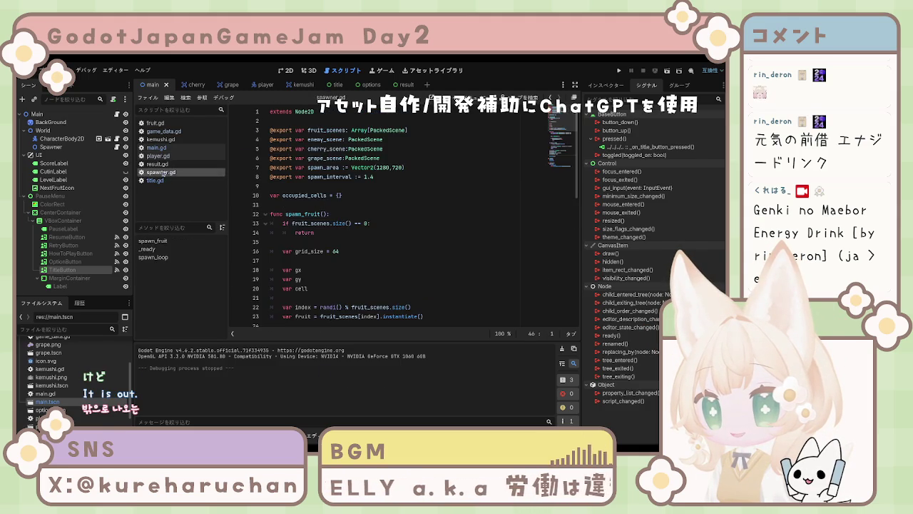
{"action": "left_click", "coordinate": [161, 164]}
{"action": "left_click", "coordinate": [164, 155]}
{"action": "left_click", "coordinate": [164, 163]}
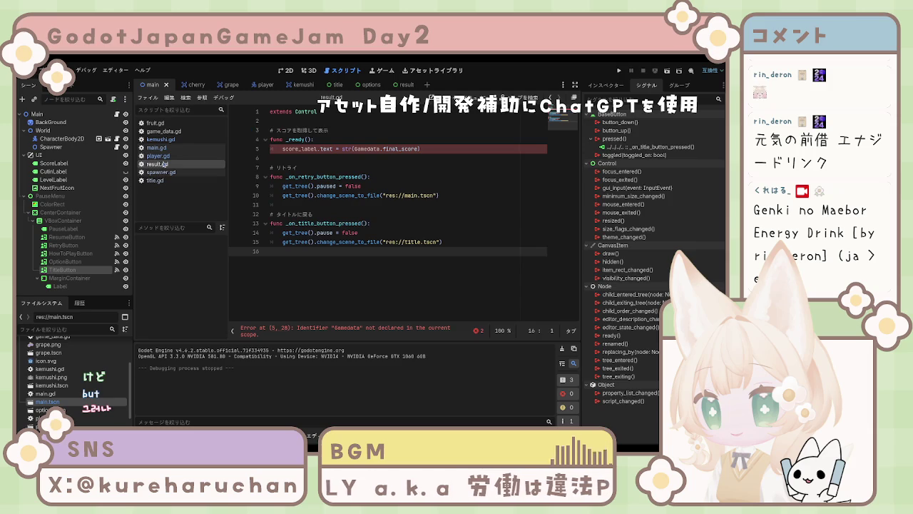
- Locate the undeclared Gamedata identifier error on line 5 of result.gd
{"action": "left_click", "coordinate": [311, 150]}
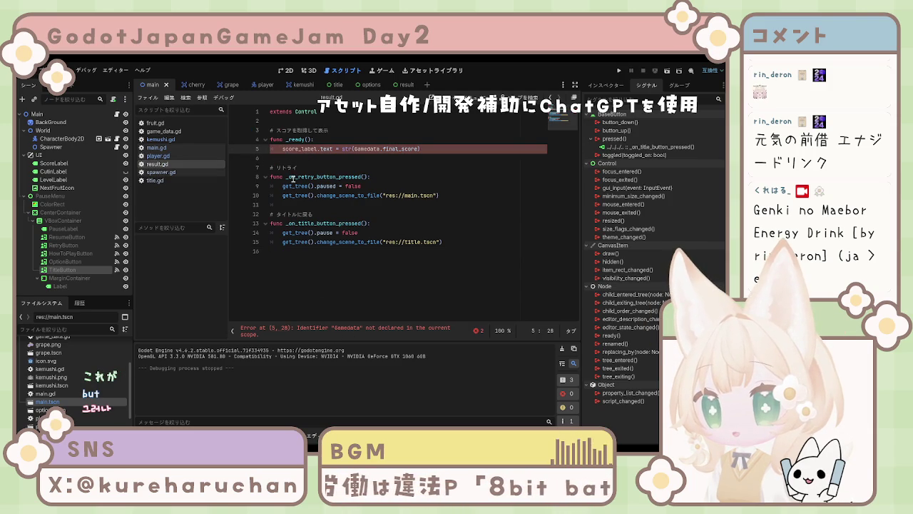
{"action": "key", "text": "Left"}
{"action": "key", "text": "Left"}
{"action": "key", "text": "Left"}
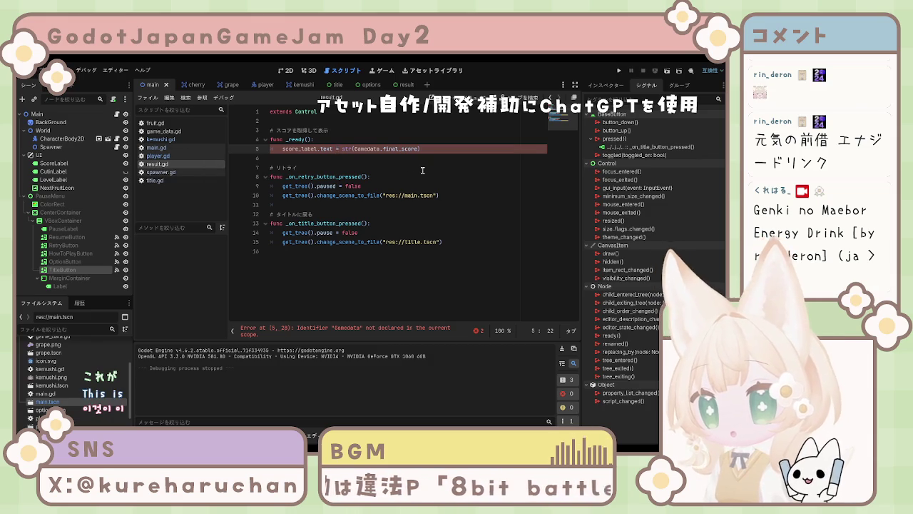
{"action": "key", "text": "Right"}
{"action": "key", "text": "Right"}
{"action": "key", "text": "Right"}
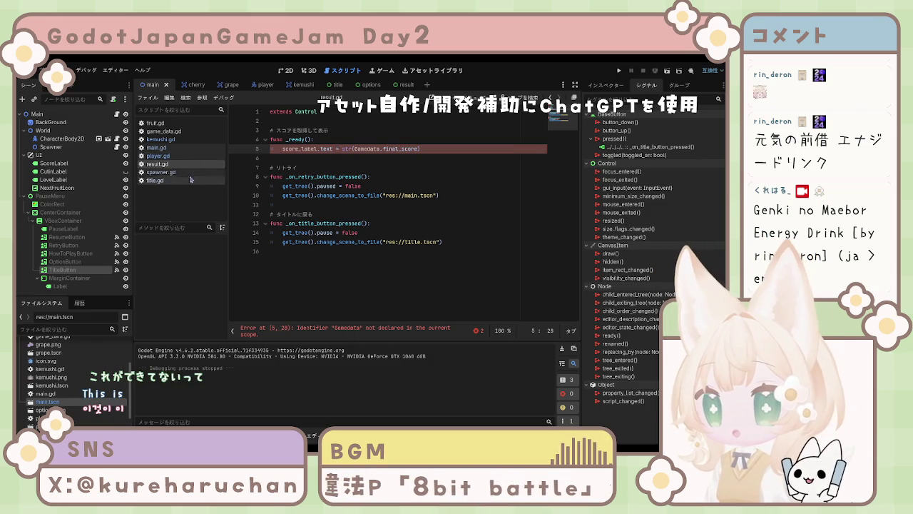
{"action": "key", "text": "Down"}
{"action": "key", "text": "Down"}
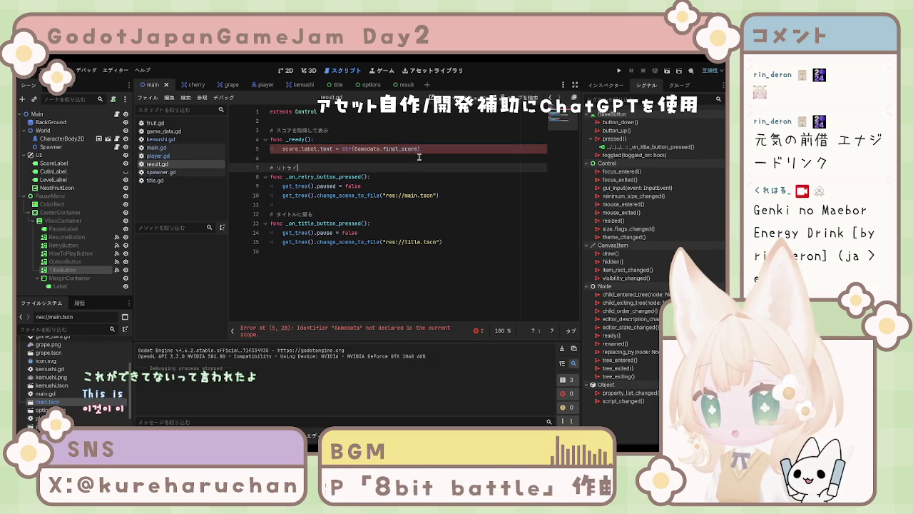
{"action": "left_click", "coordinate": [416, 158]}
{"action": "left_click", "coordinate": [364, 149]}
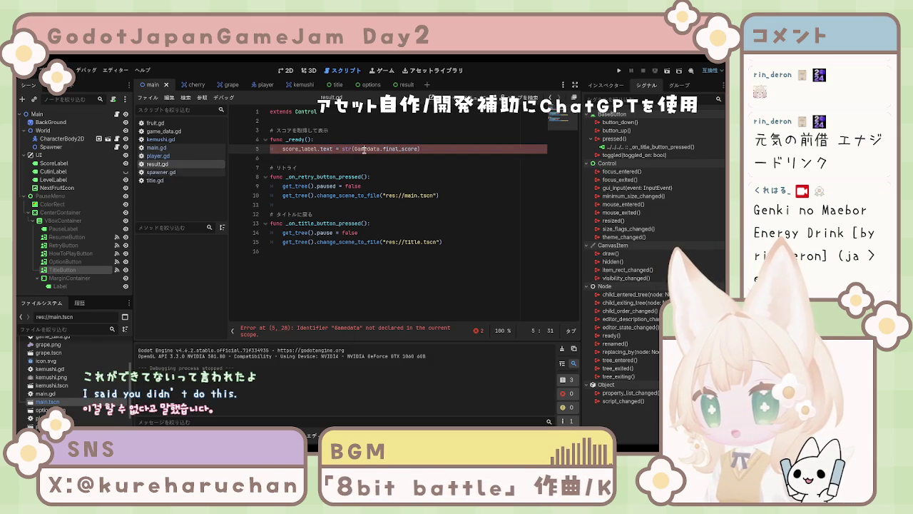
{"action": "left_click", "coordinate": [341, 334]}
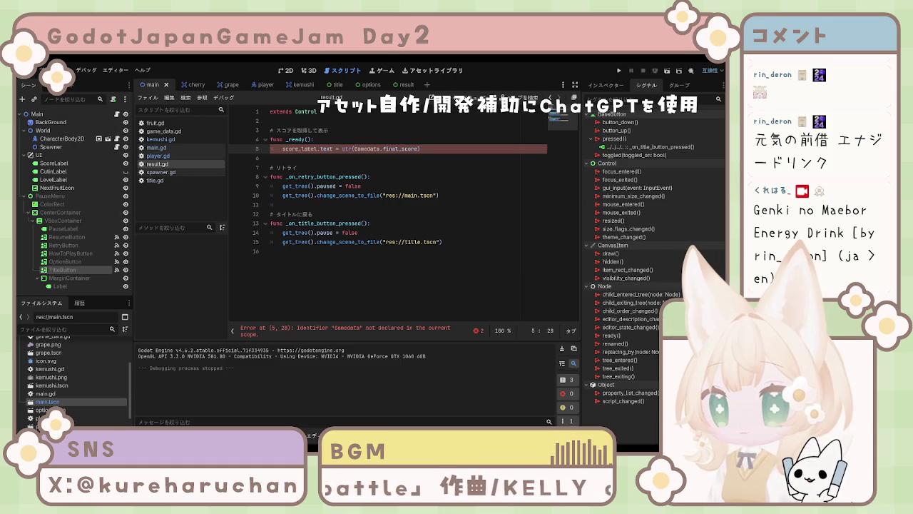
{"action": "left_click", "coordinate": [302, 177]}
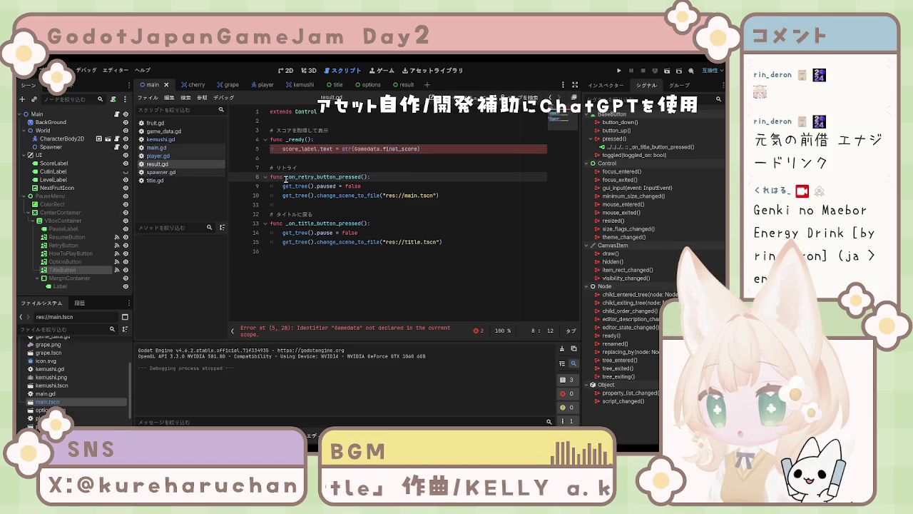
{"action": "left_click", "coordinate": [350, 242]}
{"action": "left_click", "coordinate": [350, 255]}
{"action": "left_click", "coordinate": [165, 156]}
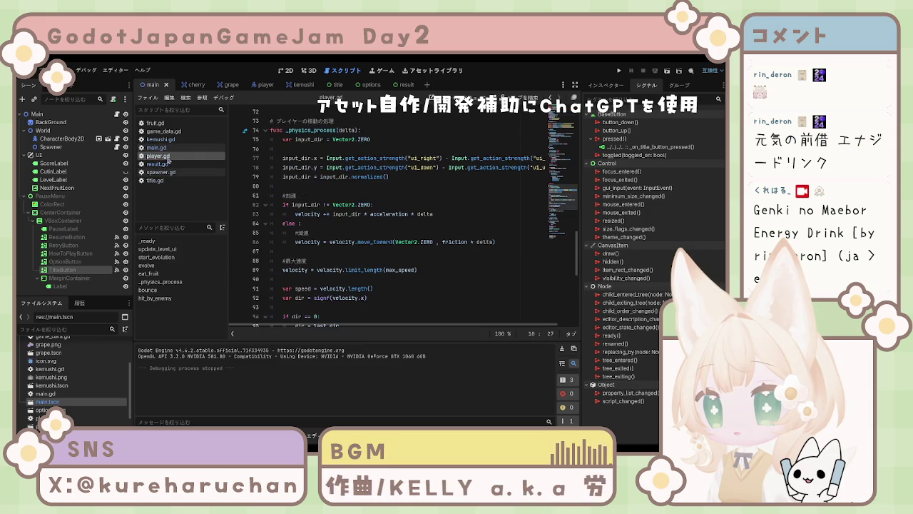
{"action": "left_click", "coordinate": [166, 164]}
{"action": "left_click", "coordinate": [167, 155]}
{"action": "left_click", "coordinate": [166, 148]}
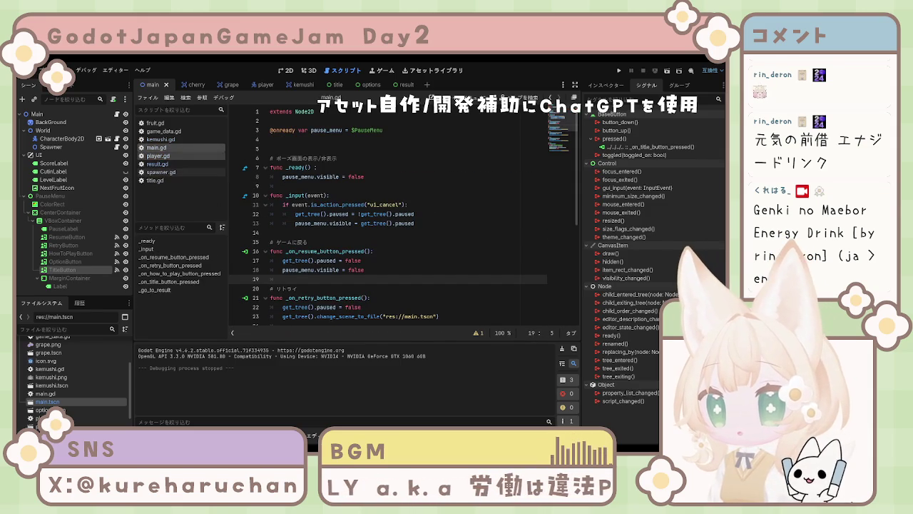
{"action": "left_click", "coordinate": [161, 164]}
{"action": "left_click", "coordinate": [369, 148]}
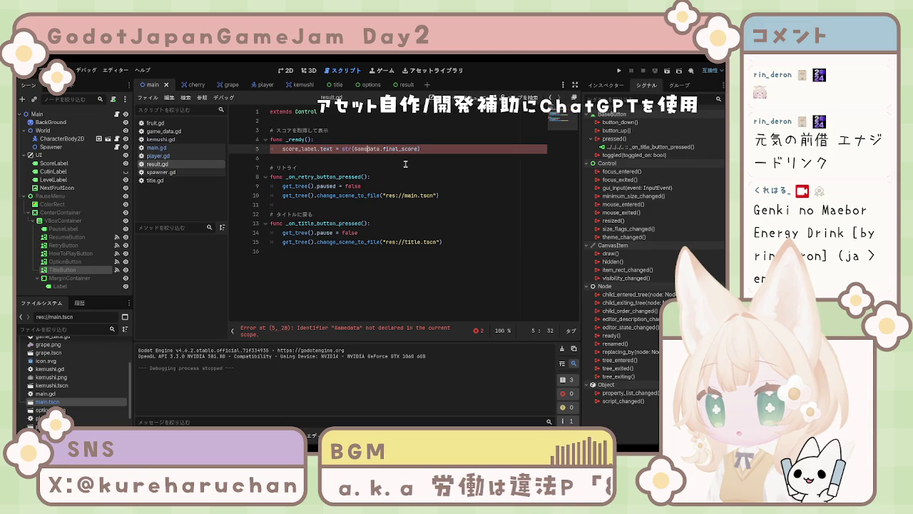
- Change Gamedata to GameData on line 5 and check the remaining score_label error
{"action": "key", "text": "BackSpace"}
{"action": "type", "text": "D"}
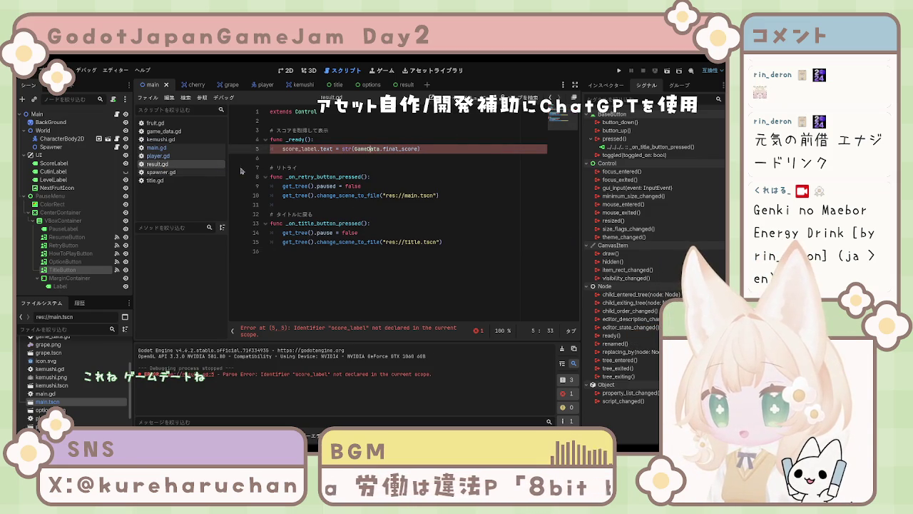
{"action": "left_click", "coordinate": [193, 156]}
{"action": "left_click", "coordinate": [189, 164]}
{"action": "left_click", "coordinate": [389, 148]}
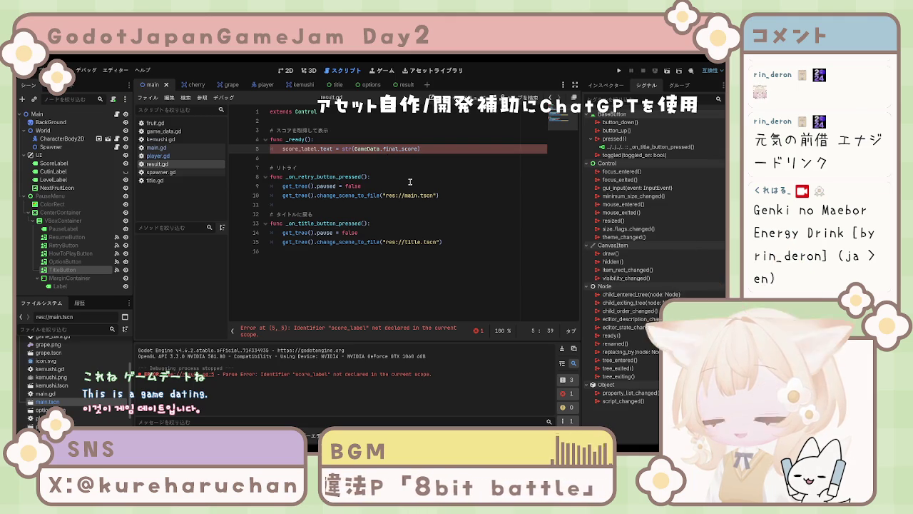
{"action": "left_click", "coordinate": [315, 149]}
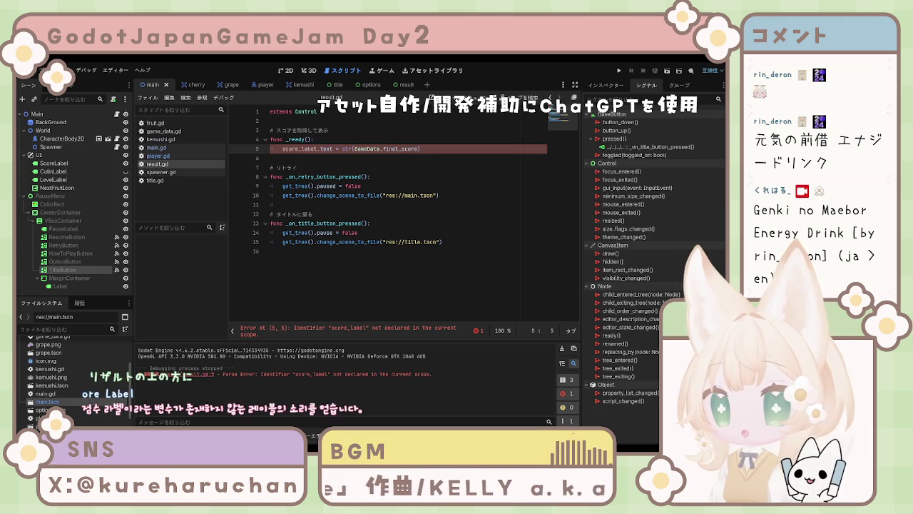
{"action": "left_click", "coordinate": [323, 120]}
{"action": "type", "text": "@onready var score_label = $CenterContainer/VBoxContainer/ScoreLabel"}
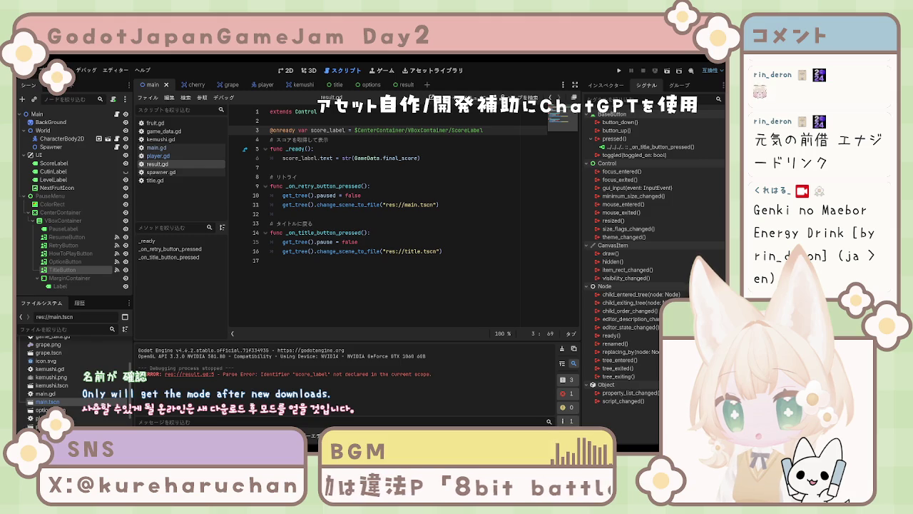
{"action": "left_click", "coordinate": [450, 251]}
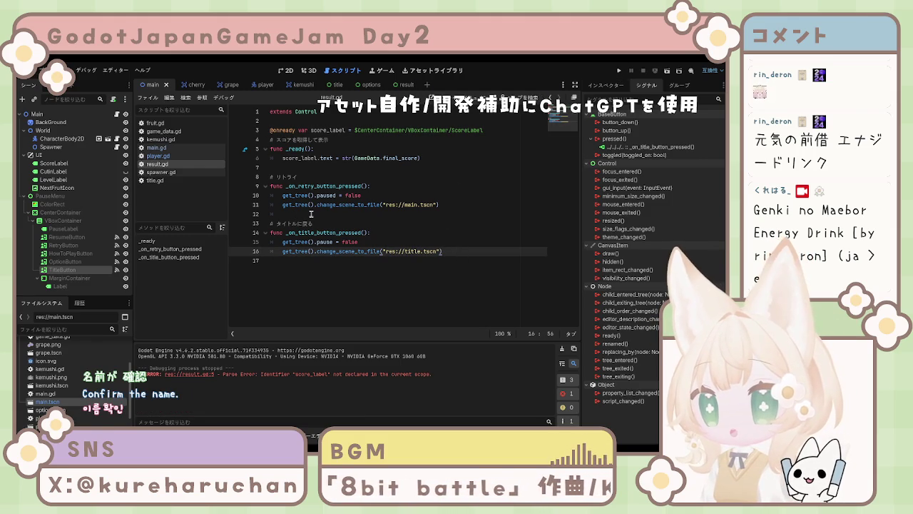
{"action": "left_click", "coordinate": [62, 263]}
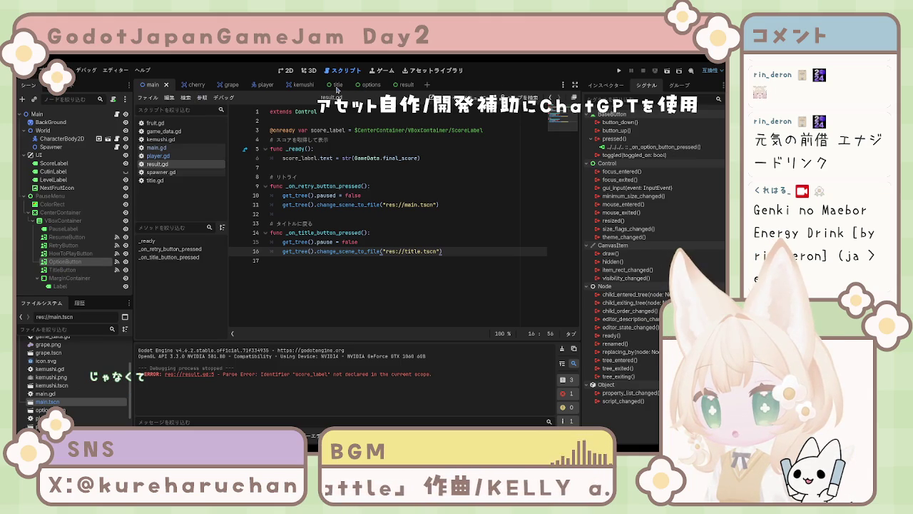
- Review the title scene's OptionButton and HowToPlayButton signal connections, then the options scene
{"action": "left_click", "coordinate": [337, 86]}
{"action": "left_click", "coordinate": [61, 163]}
{"action": "left_click", "coordinate": [63, 172]}
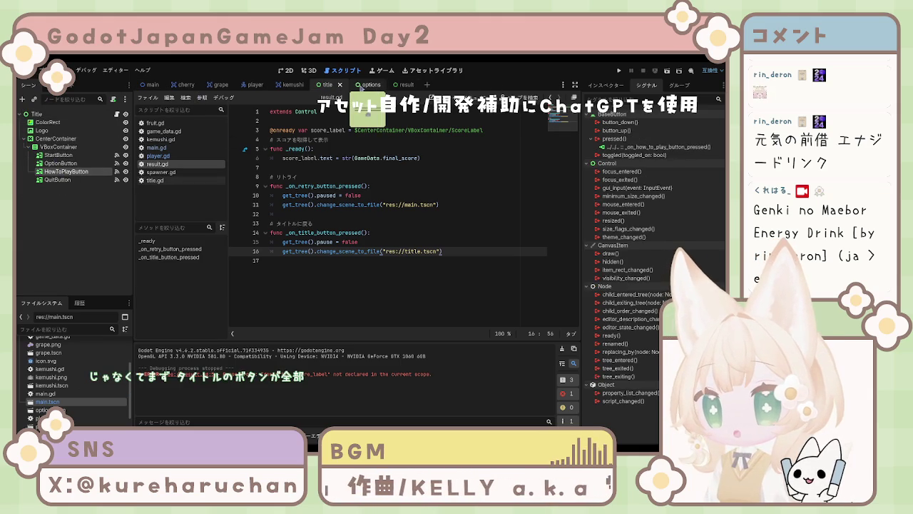
{"action": "left_click", "coordinate": [368, 85]}
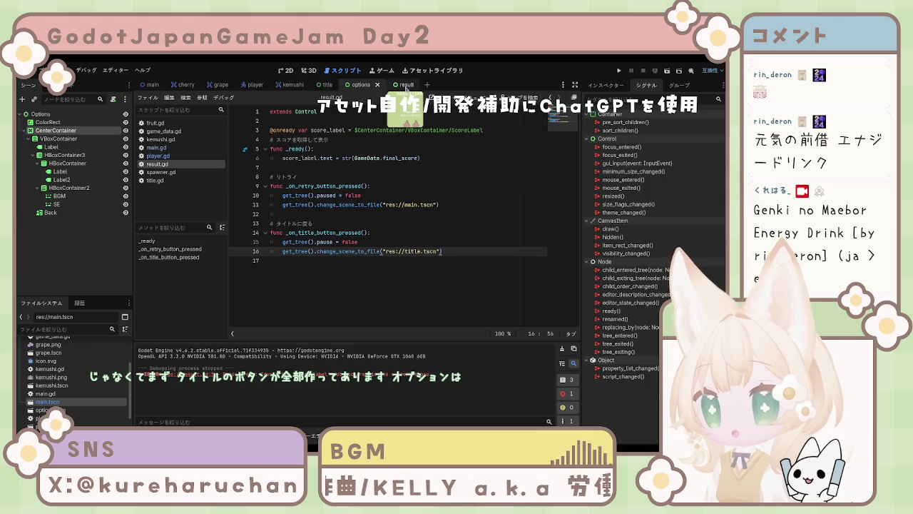
- In the result scene, check ScoreLabel and RetryButton's pressed signal, then show the Result node's properties
{"action": "left_click", "coordinate": [399, 85]}
{"action": "left_click", "coordinate": [64, 156]}
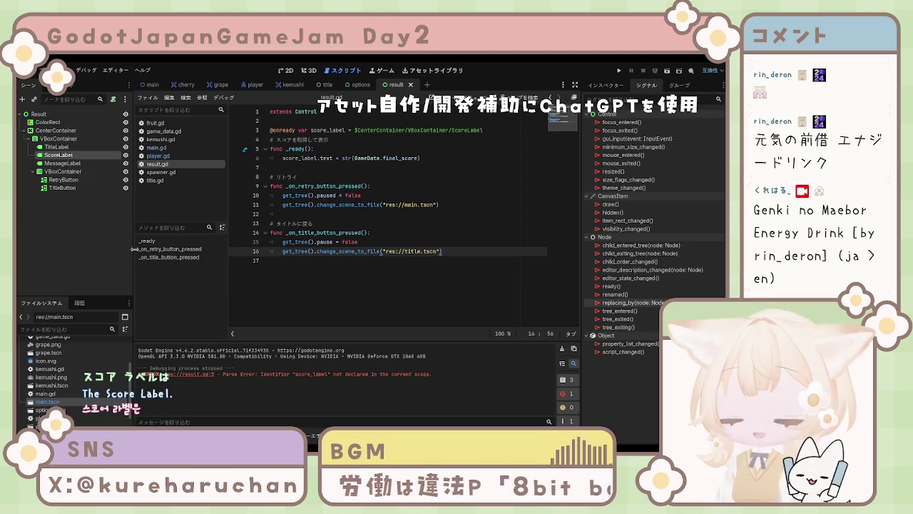
{"action": "left_click", "coordinate": [63, 180]}
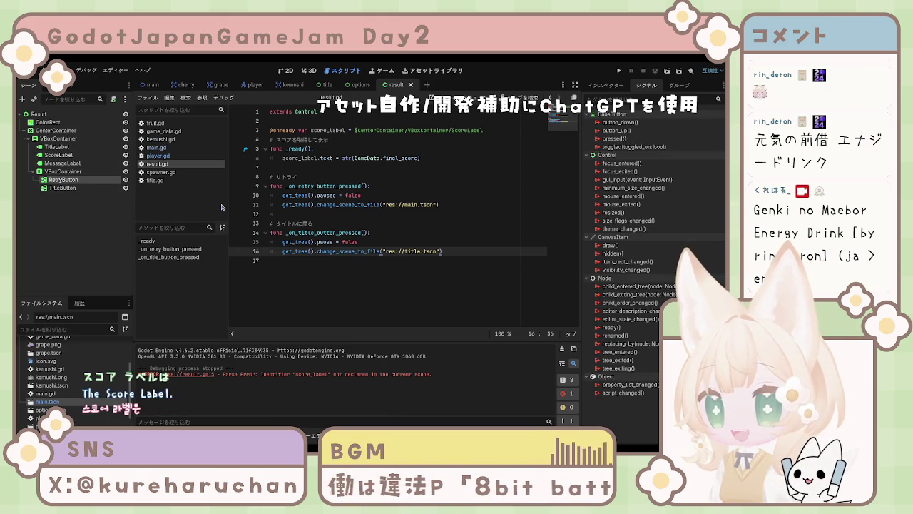
{"action": "left_click", "coordinate": [614, 139]}
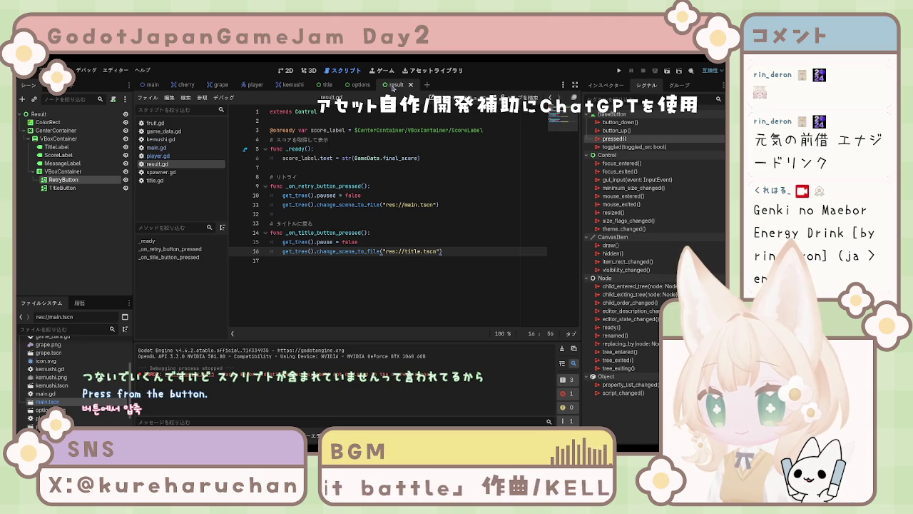
{"action": "left_click", "coordinate": [39, 114]}
{"action": "left_click", "coordinate": [615, 87]}
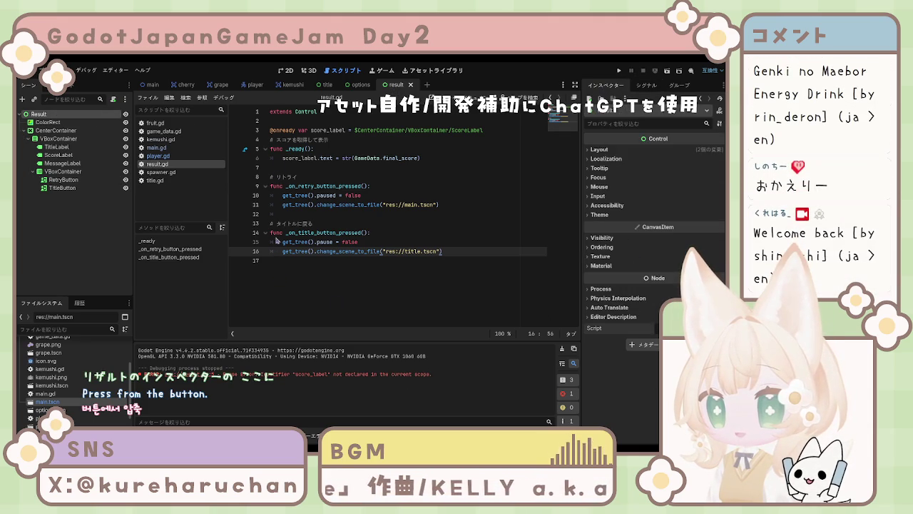
- Attach result.gd as the Result node's script and save with Ctrl+S
{"action": "left_click_drag", "start_coordinate": [157, 163], "coordinate": [621, 328]}
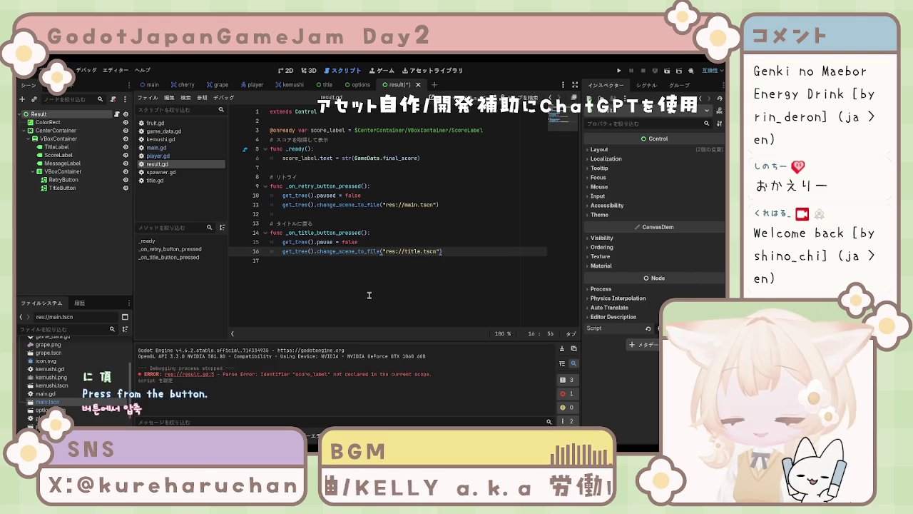
{"action": "left_click", "coordinate": [406, 283]}
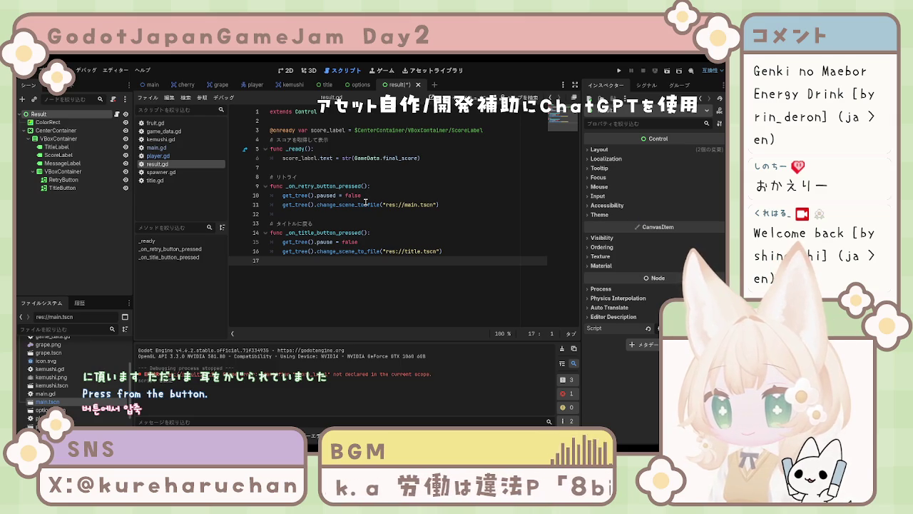
{"action": "key", "text": "ctrl+s"}
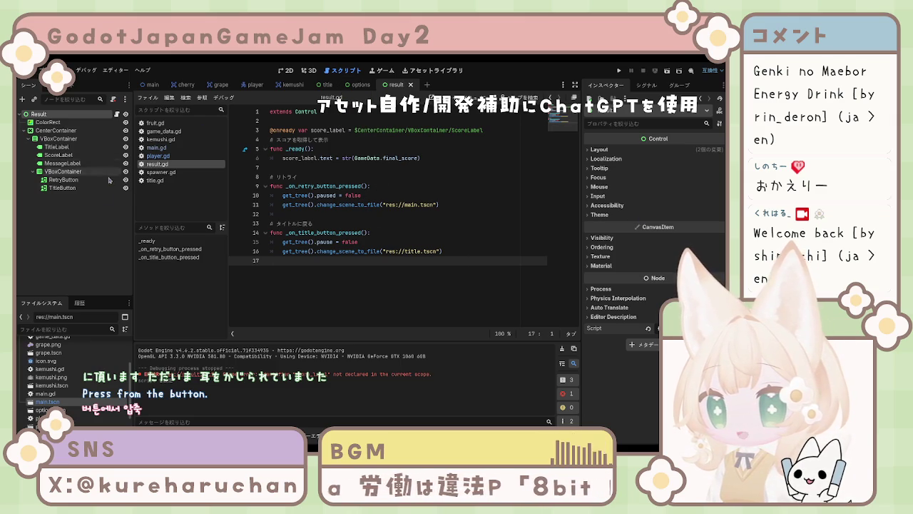
{"action": "left_click", "coordinate": [91, 221]}
{"action": "left_click", "coordinate": [66, 180]}
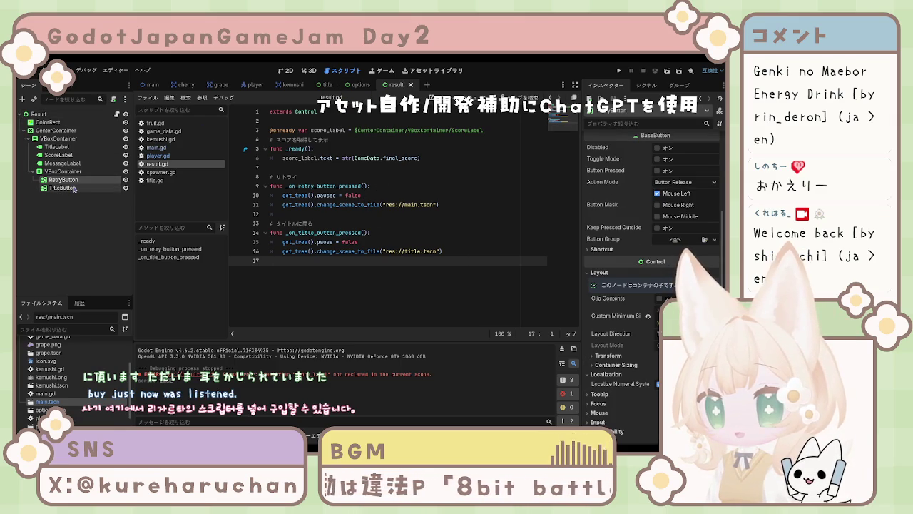
- Connect the RetryButton's pressed signal to _on_retry_button_pressed in result.gd
{"action": "left_click", "coordinate": [646, 85]}
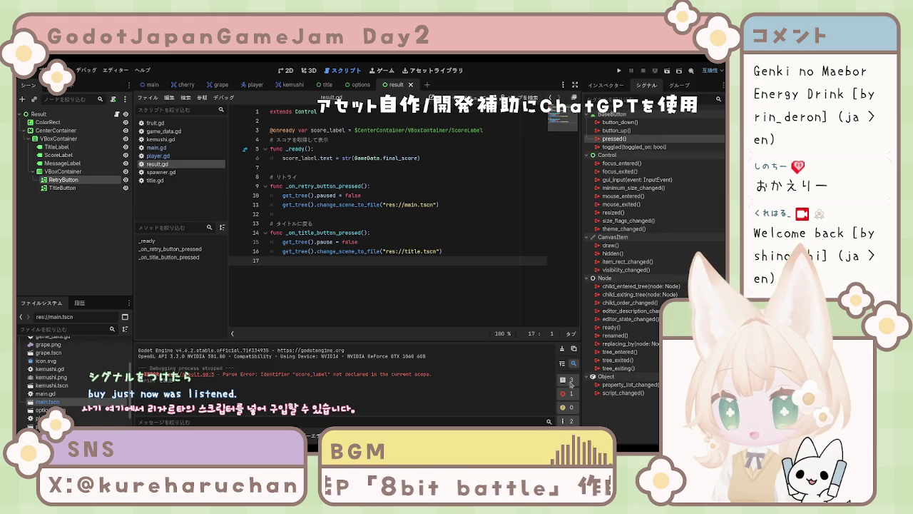
{"action": "left_click_drag", "start_coordinate": [614, 138], "coordinate": [283, 195]}
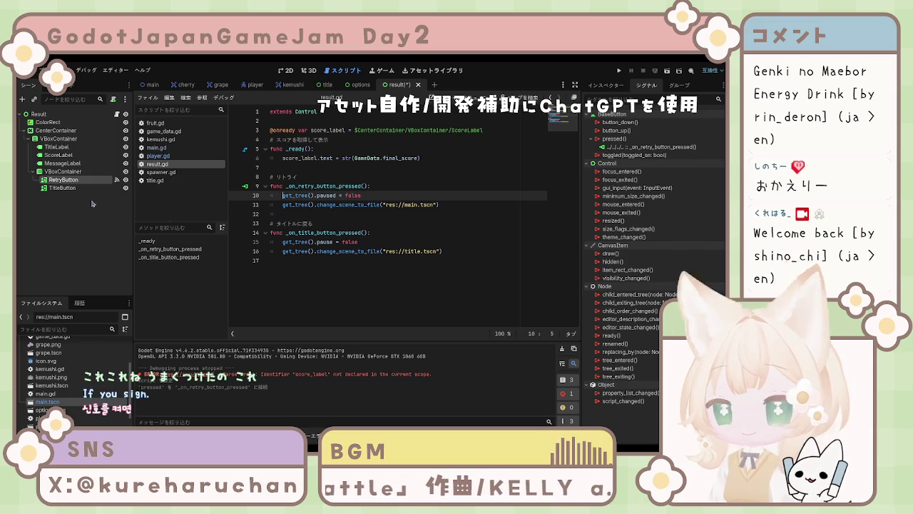
{"action": "left_click", "coordinate": [64, 188]}
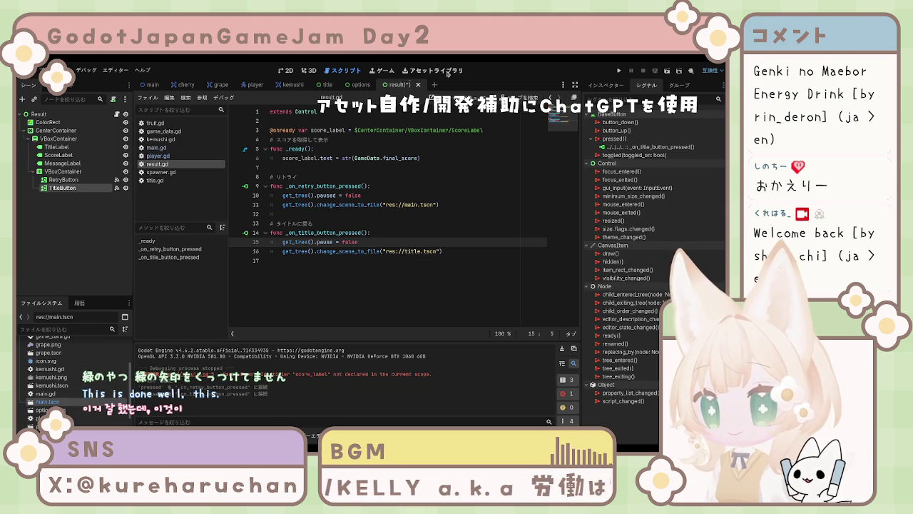
- In the options scene, select the Back node to view its signals in the Node tab
{"action": "left_click", "coordinate": [363, 86]}
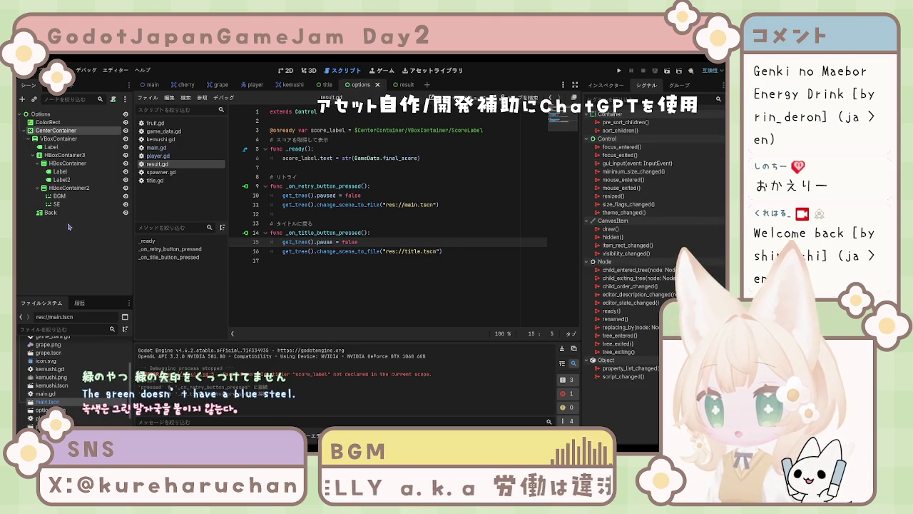
{"action": "left_click", "coordinate": [61, 172]}
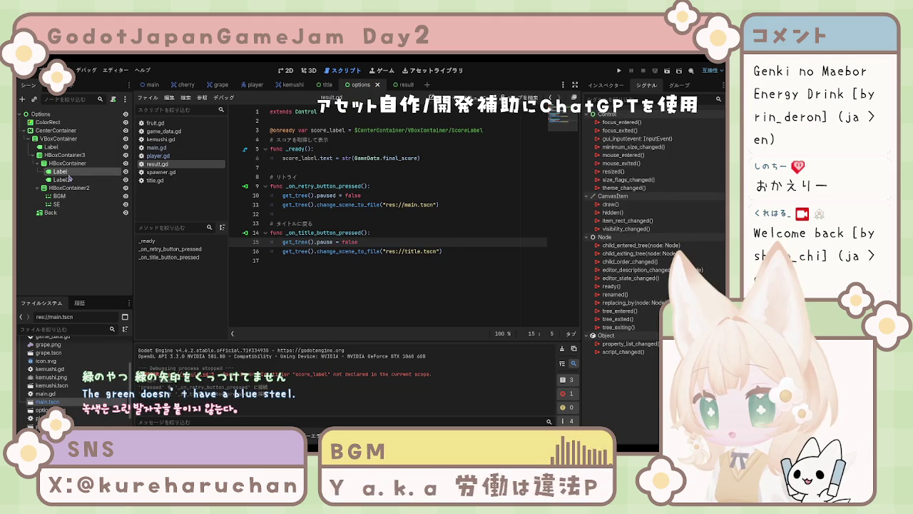
{"action": "left_click", "coordinate": [50, 212]}
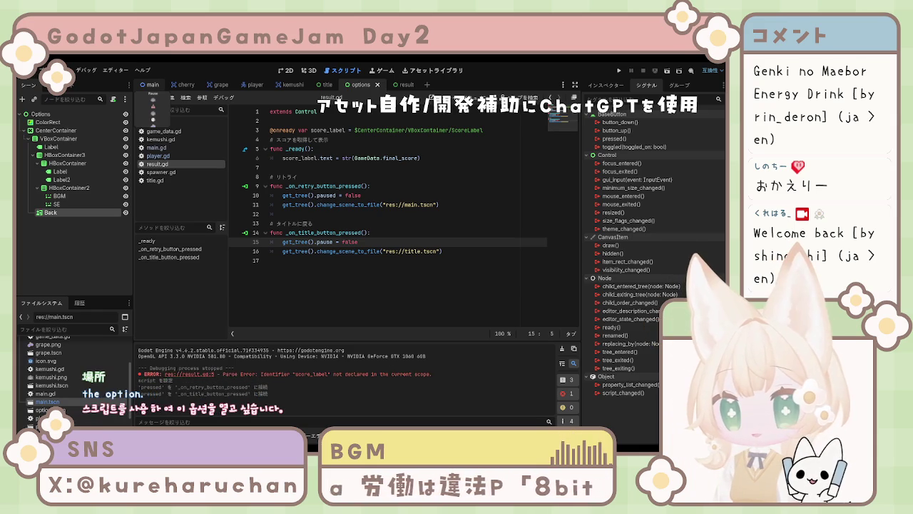
{"action": "left_click", "coordinate": [327, 84]}
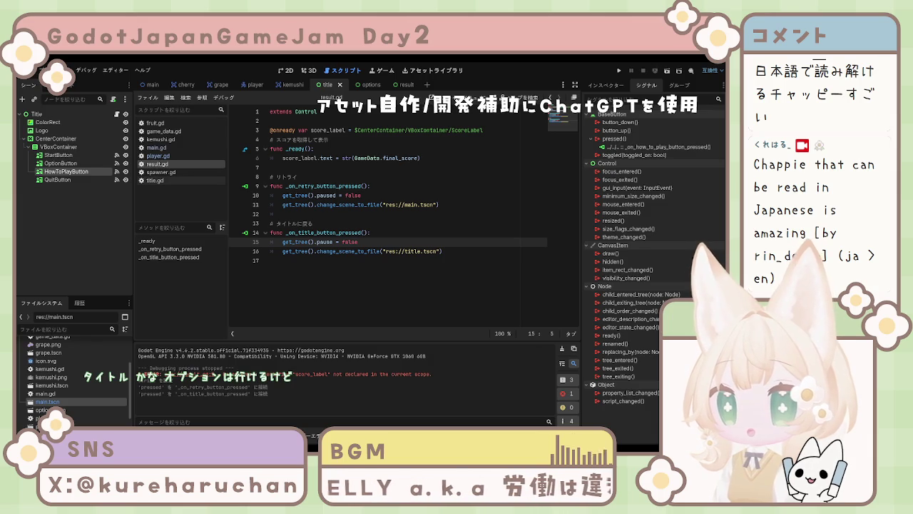
- Deselect the HowToPlayButton node in the Title scene
{"action": "left_click", "coordinate": [62, 271]}
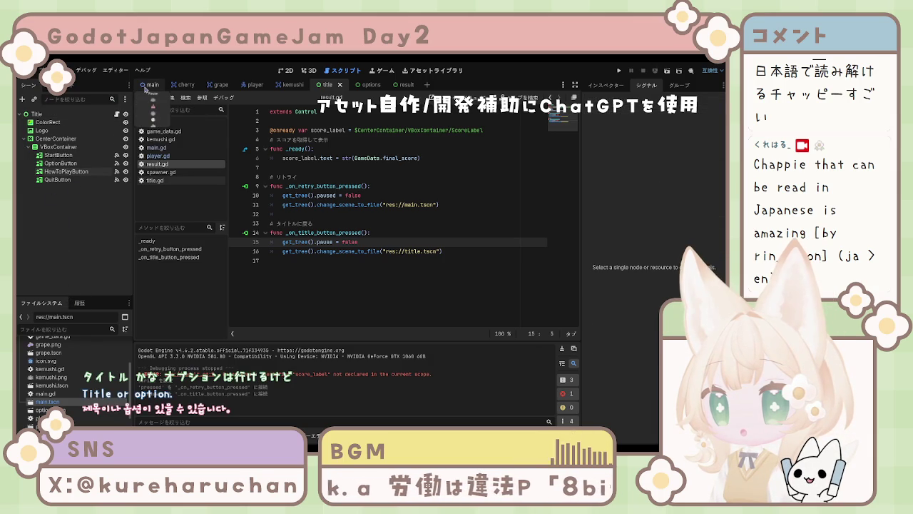
- Switch to the main scene, show the button's Inspector properties, and place the caret on line 10 of result.gd
{"action": "left_click", "coordinate": [144, 87]}
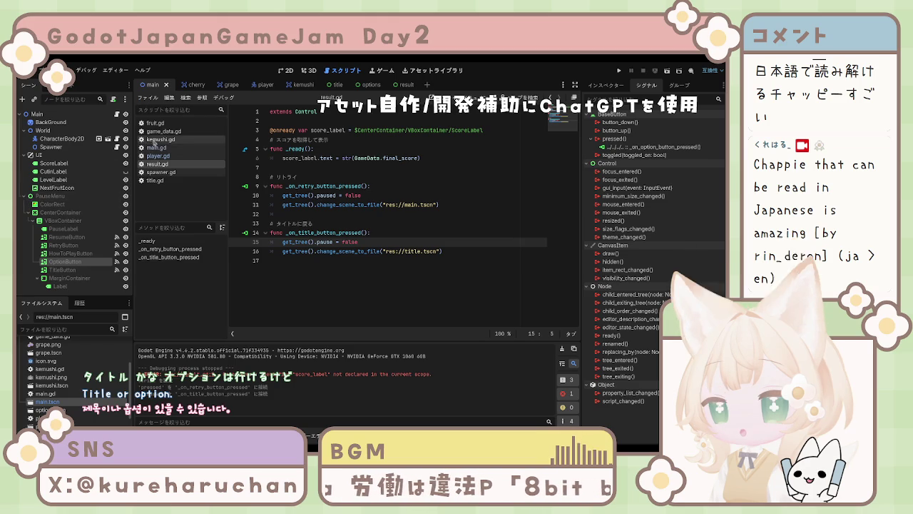
{"action": "left_click", "coordinate": [328, 139]}
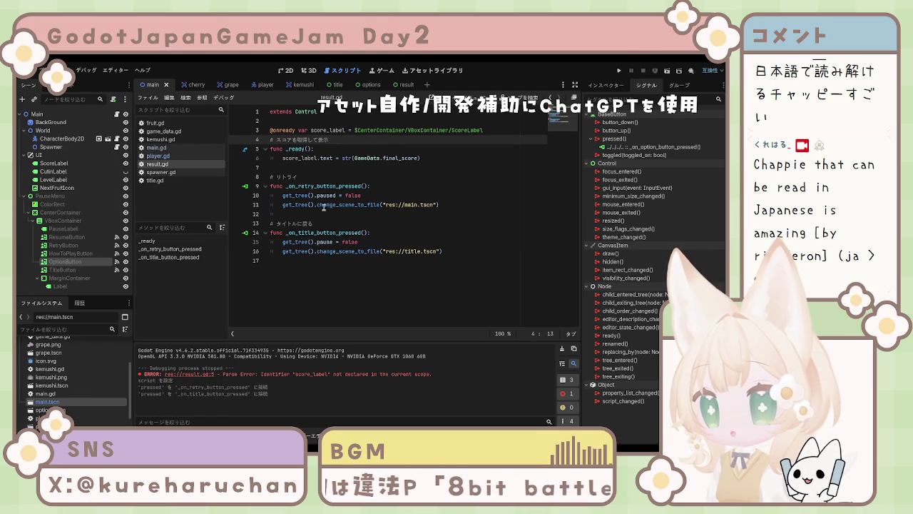
{"action": "left_click", "coordinate": [606, 85]}
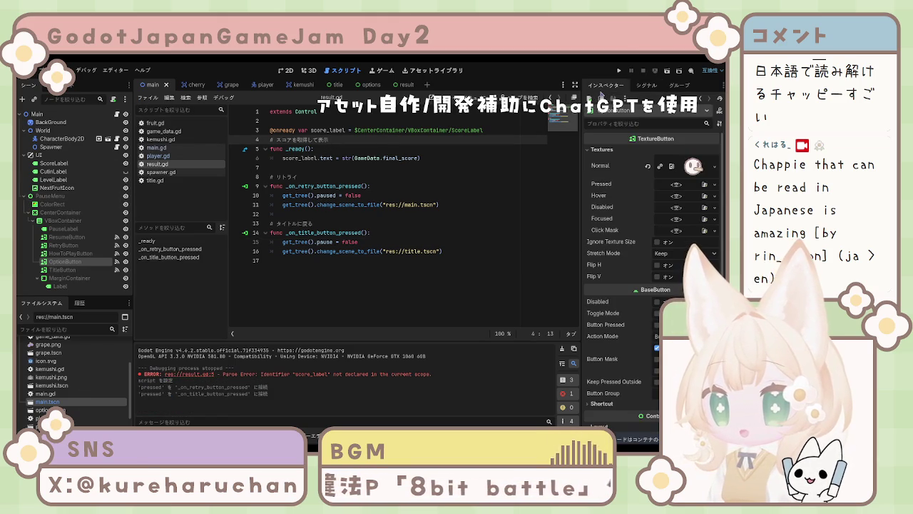
{"action": "left_click", "coordinate": [347, 195]}
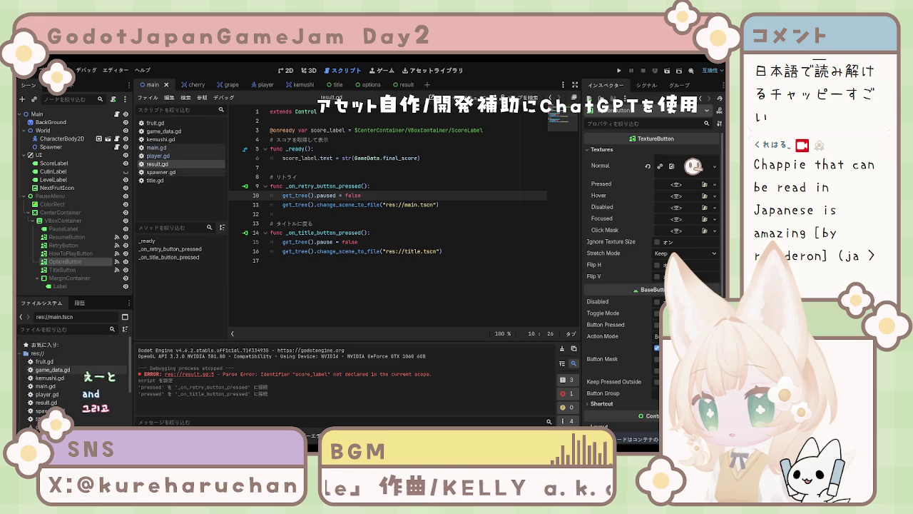
{"action": "scroll", "coordinate": [86, 347], "scroll_direction": "up", "scroll_amount": 5}
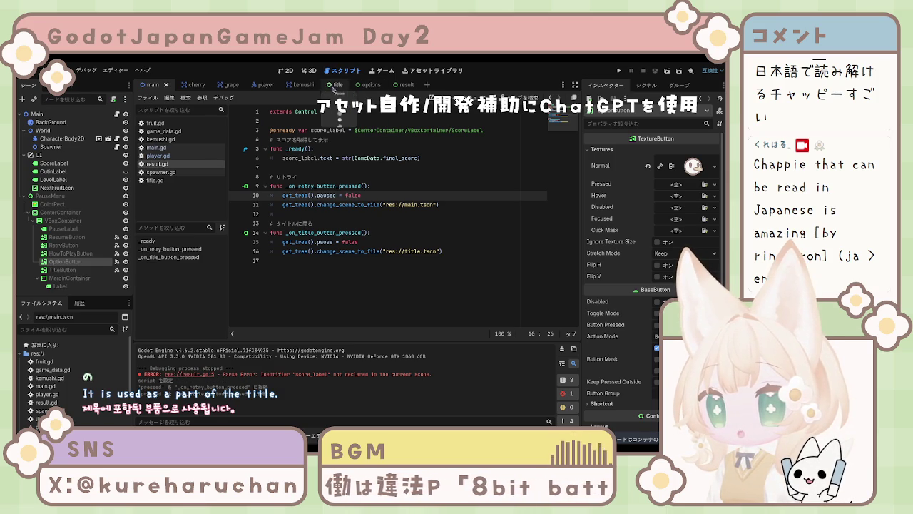
- Instance options.tscn into the Title scene as an Options node under OptionButton
{"action": "left_click", "coordinate": [328, 85]}
{"action": "left_click", "coordinate": [62, 210]}
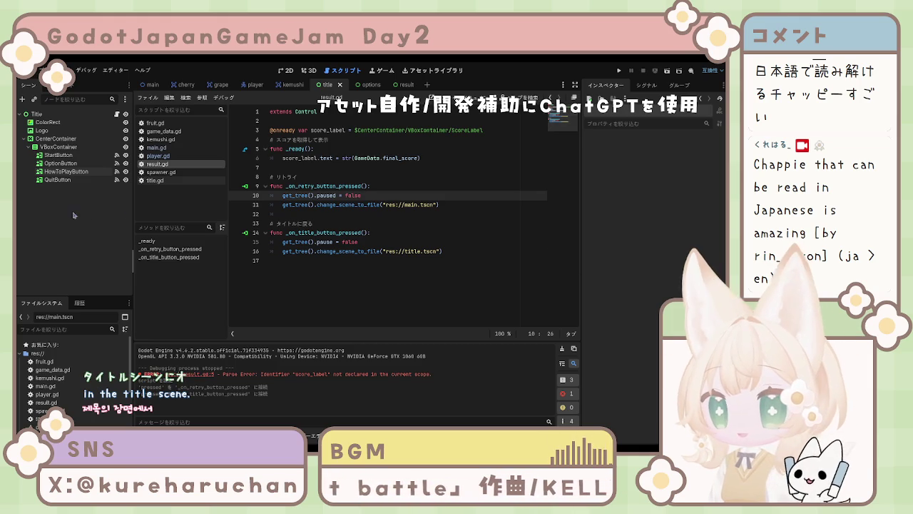
{"action": "scroll", "coordinate": [59, 388], "scroll_direction": "down", "scroll_amount": 2}
{"action": "scroll", "coordinate": [59, 388], "scroll_direction": "down", "scroll_amount": 3}
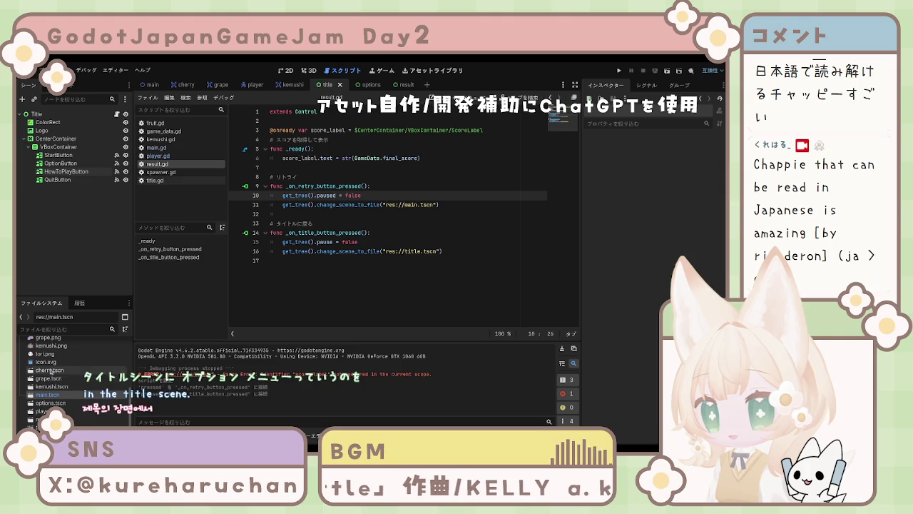
{"action": "mouse_move", "coordinate": [50, 403]}
{"action": "left_mouse_down"}
{"action": "mouse_move", "coordinate": [54, 224]}
{"action": "mouse_move", "coordinate": [33, 141]}
{"action": "mouse_move", "coordinate": [50, 173]}
{"action": "mouse_move", "coordinate": [57, 166]}
{"action": "left_mouse_up"}
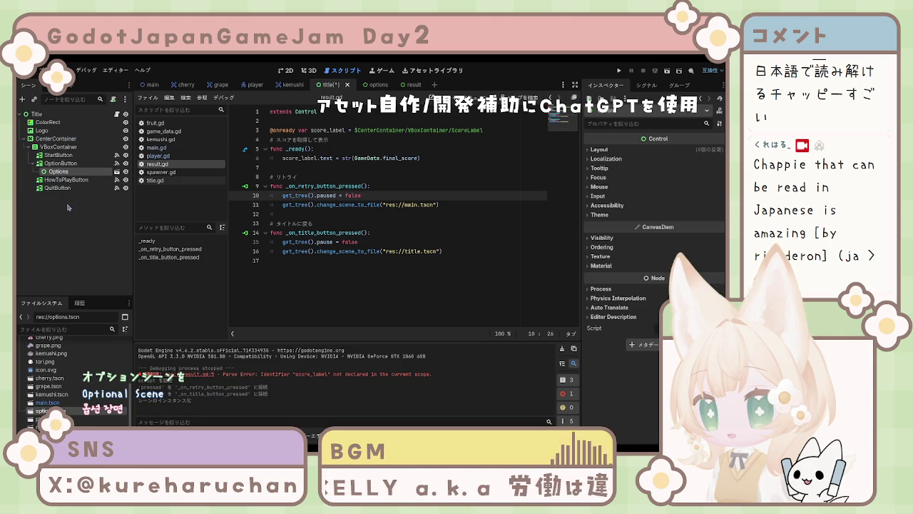
- Reparent Options directly under the Title root, then start a new scene with a User Interface root
{"action": "left_click", "coordinate": [64, 176]}
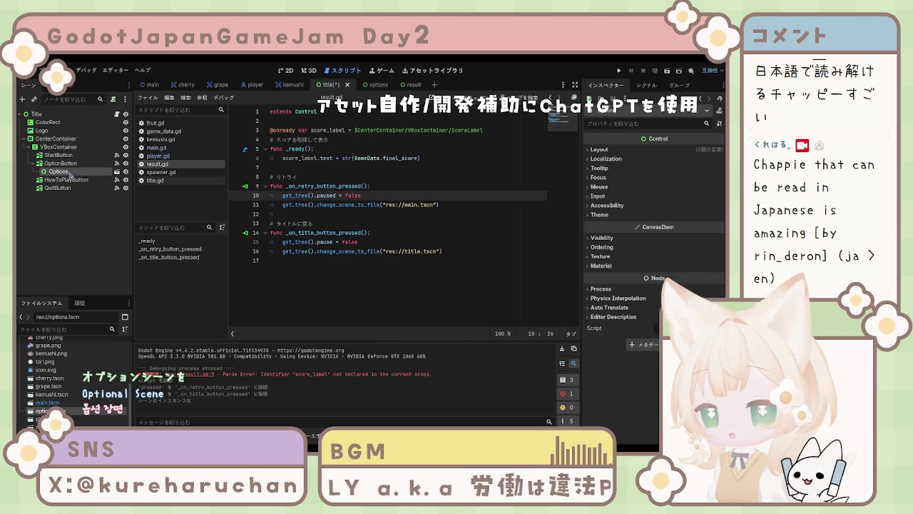
{"action": "mouse_move", "coordinate": [63, 175]}
{"action": "left_mouse_down"}
{"action": "mouse_move", "coordinate": [52, 177]}
{"action": "mouse_move", "coordinate": [54, 123]}
{"action": "left_mouse_up"}
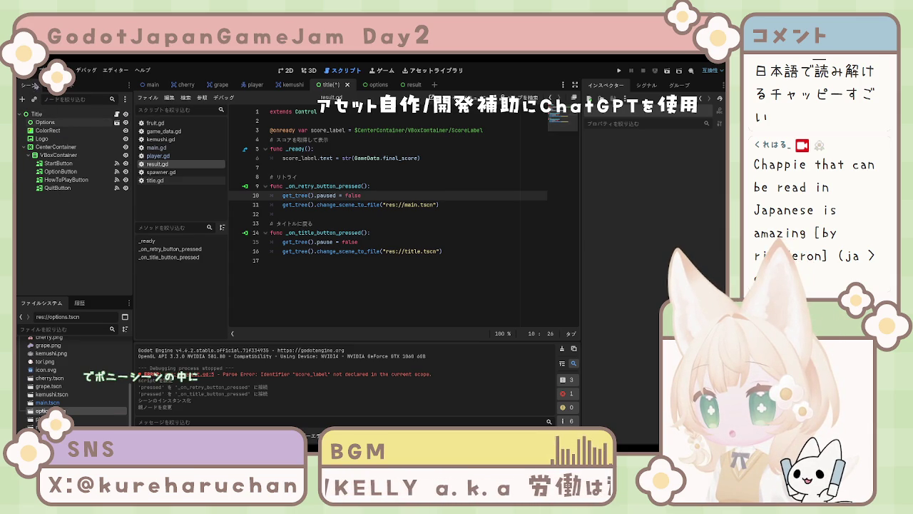
{"action": "key", "text": "ctrl+n"}
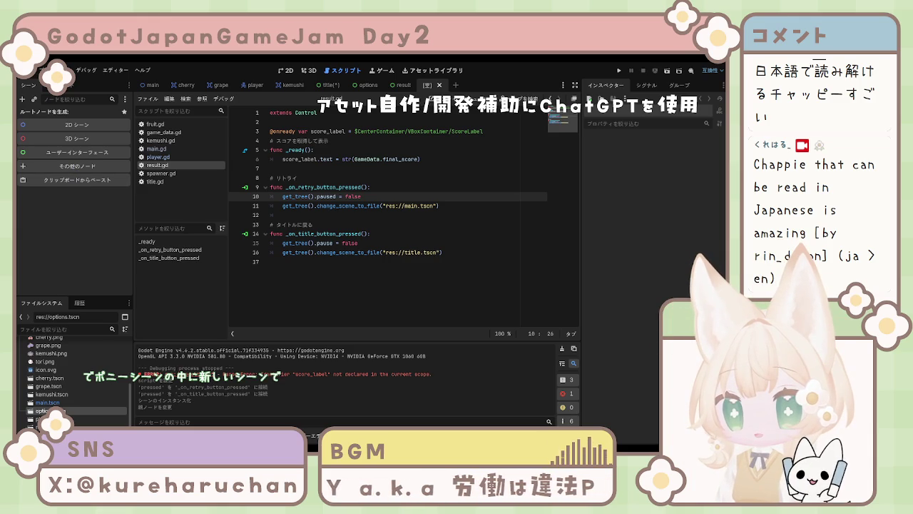
{"action": "left_click", "coordinate": [77, 152]}
{"action": "type", "text": "HowToPlay"}
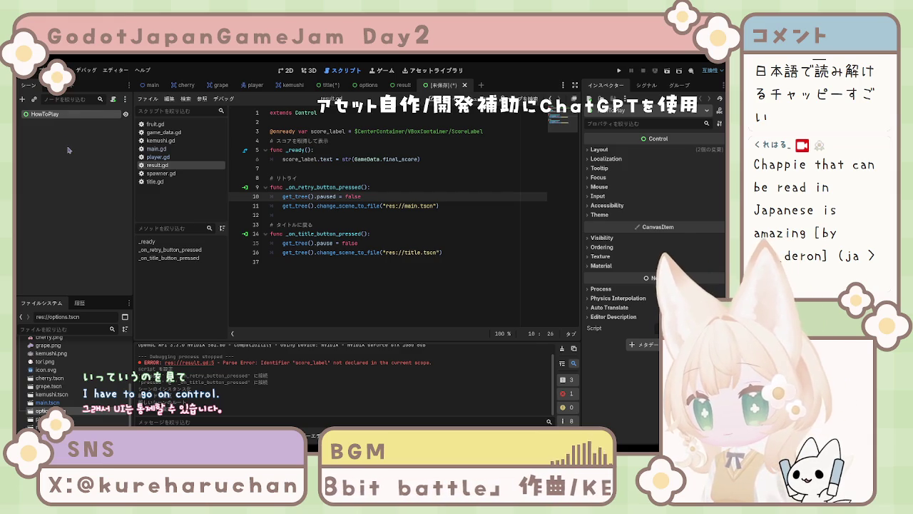
- Save the new HowToPlay scene as how_to_play.tscn
{"action": "key", "text": "ctrl+s"}
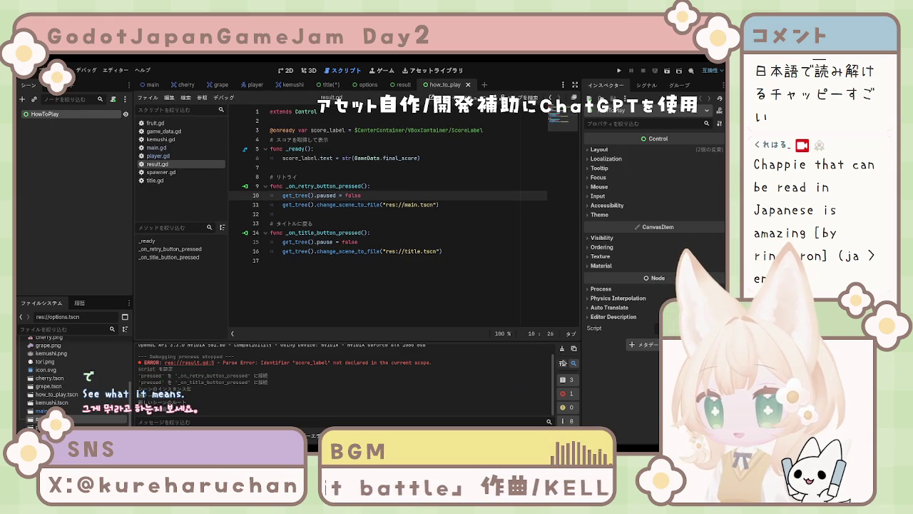
{"action": "left_click", "coordinate": [102, 206]}
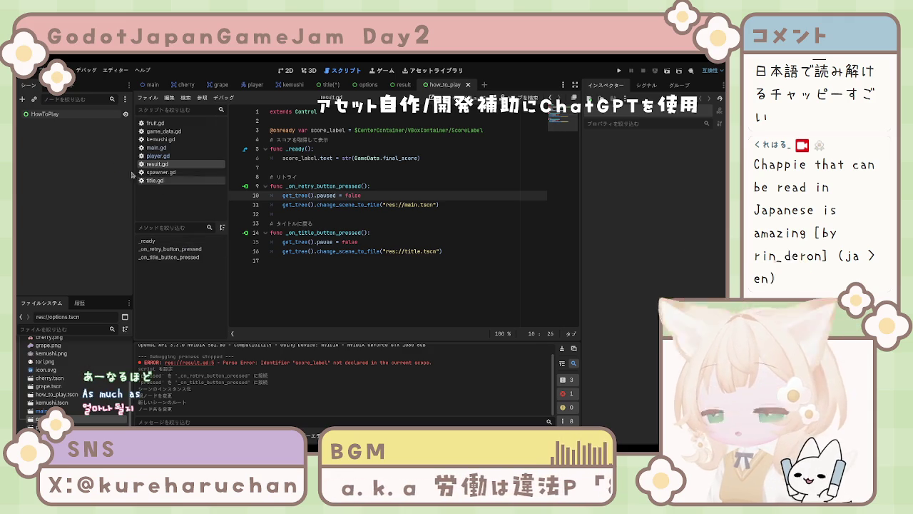
- In the Title scene, add how_to_play.tscn as an instance directly under the Title root
{"action": "left_click", "coordinate": [153, 84]}
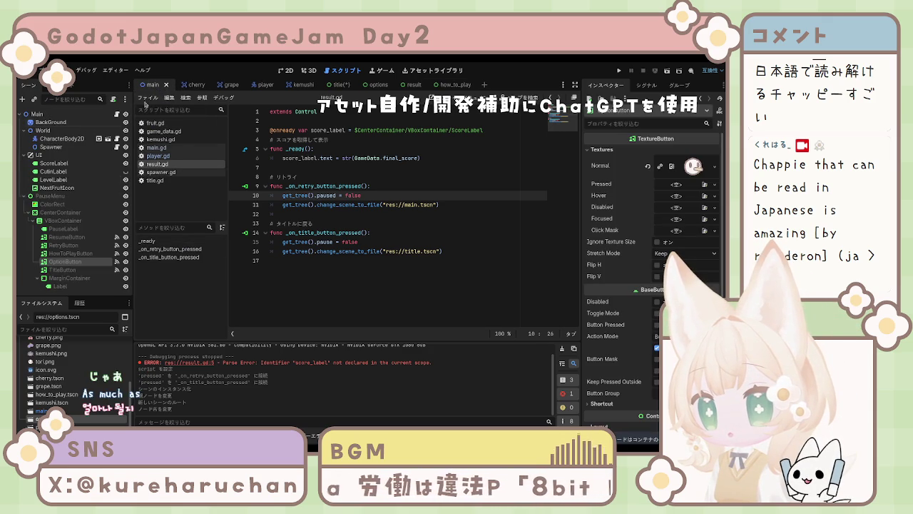
{"action": "left_click", "coordinate": [333, 88]}
{"action": "left_click", "coordinate": [348, 205]}
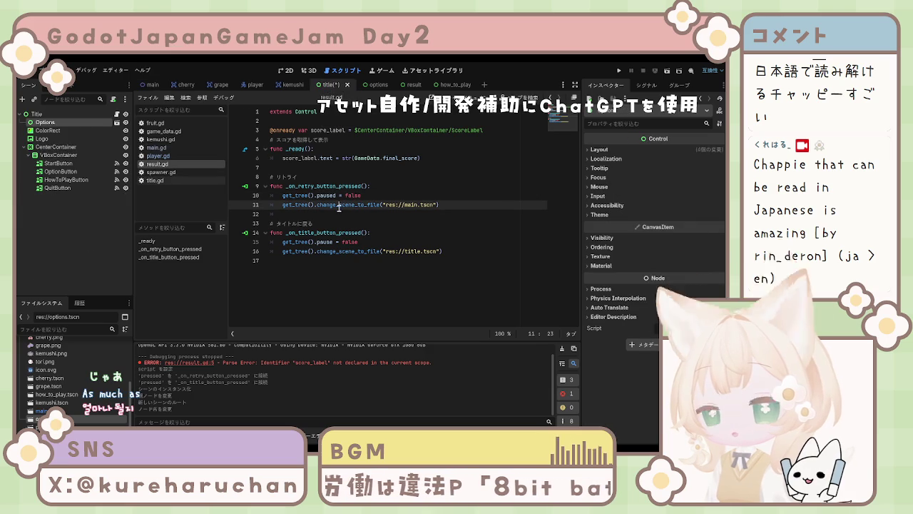
{"action": "left_click", "coordinate": [57, 394]}
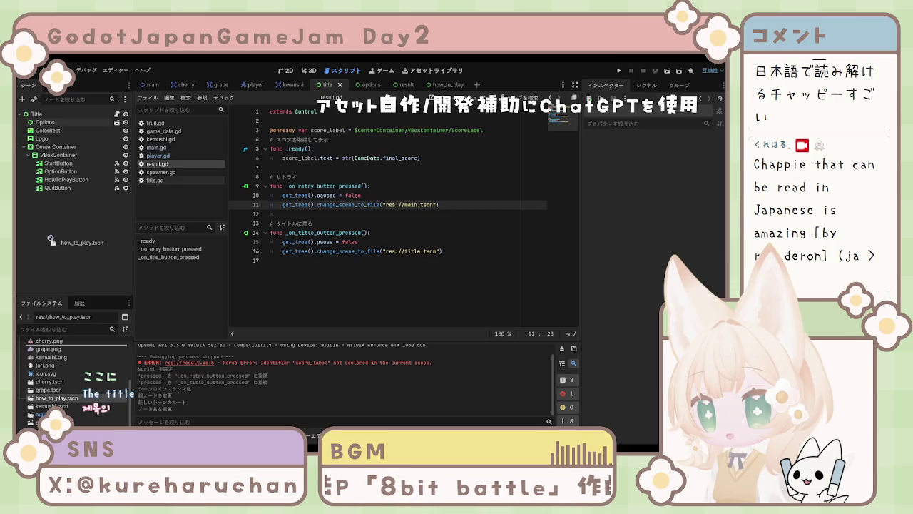
{"action": "mouse_move", "coordinate": [57, 398]}
{"action": "left_mouse_down"}
{"action": "mouse_move", "coordinate": [45, 133]}
{"action": "mouse_move", "coordinate": [20, 129]}
{"action": "mouse_move", "coordinate": [39, 122]}
{"action": "left_mouse_up"}
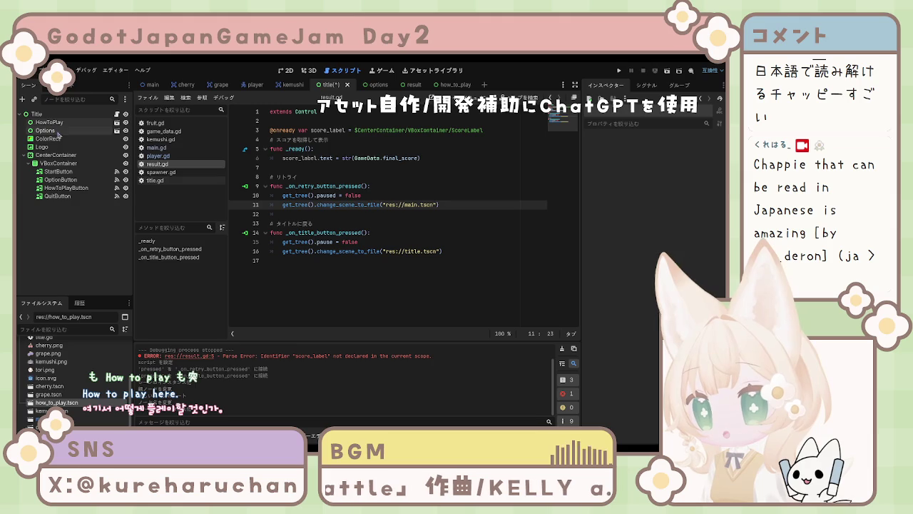
{"action": "left_click", "coordinate": [63, 132]}
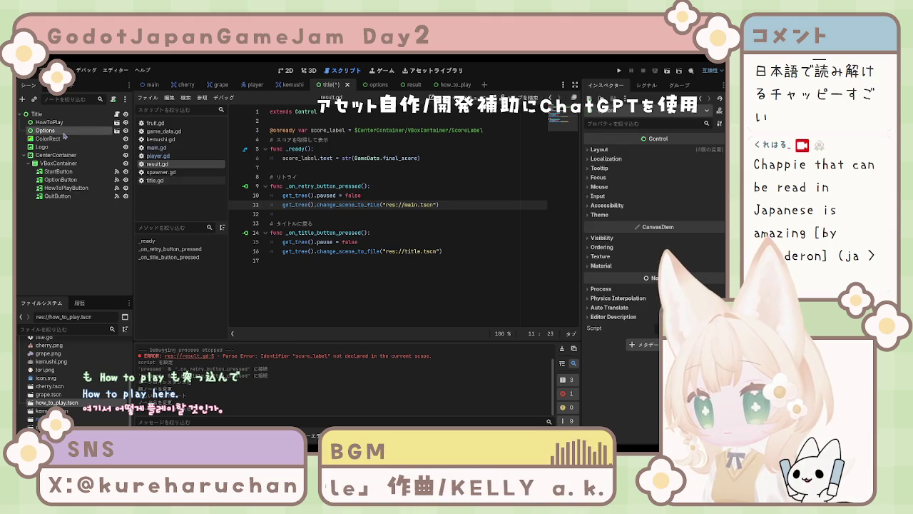
{"action": "left_click", "coordinate": [57, 236]}
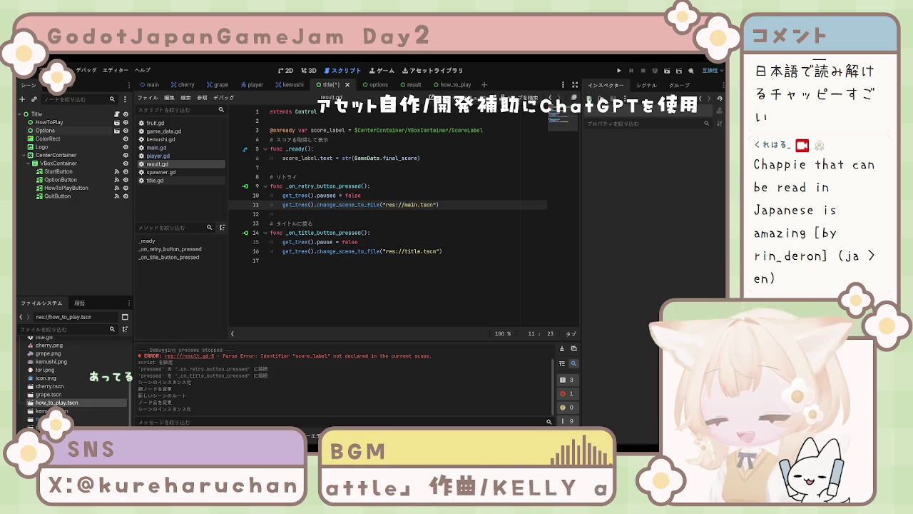
{"action": "left_click", "coordinate": [55, 123]}
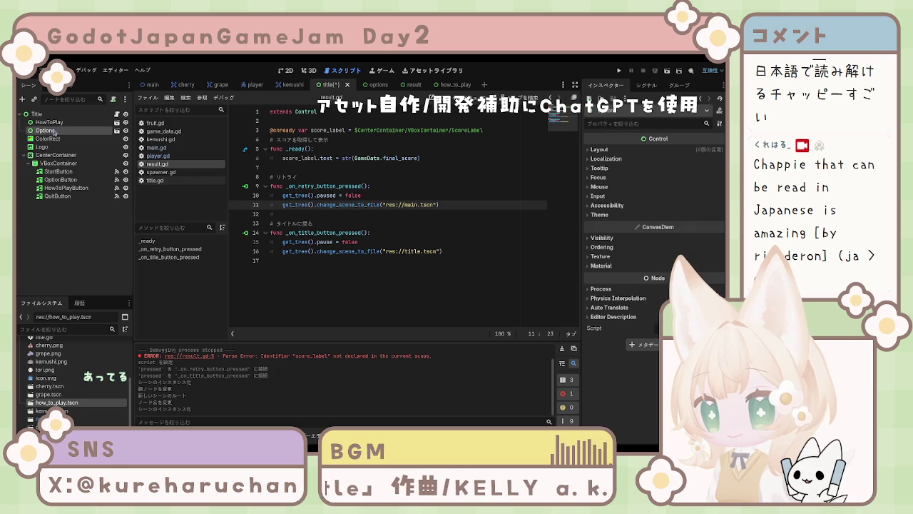
- Save the Title scene containing the Options and HowToPlay instances
{"action": "left_click", "coordinate": [50, 130]}
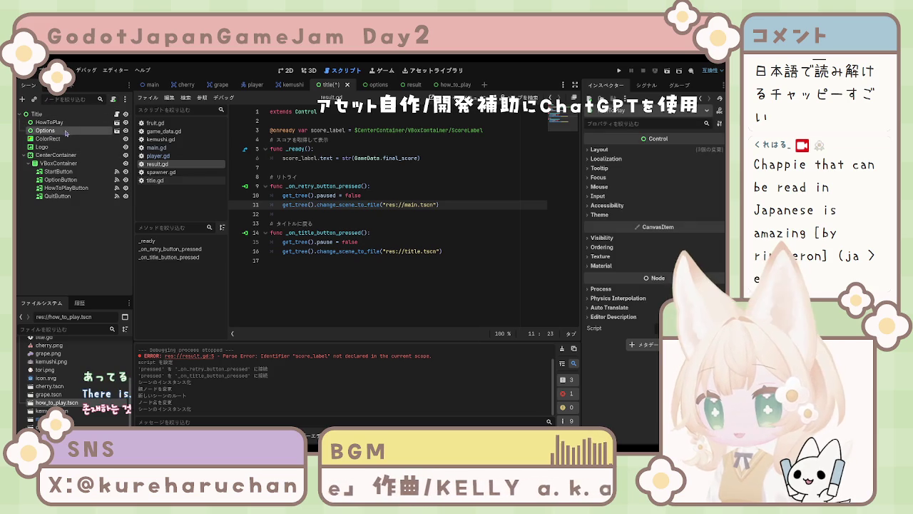
{"action": "left_click", "coordinate": [339, 224]}
{"action": "key", "text": "ctrl+s"}
- Open title.gd and place the cursor just below extends Control
{"action": "left_click", "coordinate": [166, 182]}
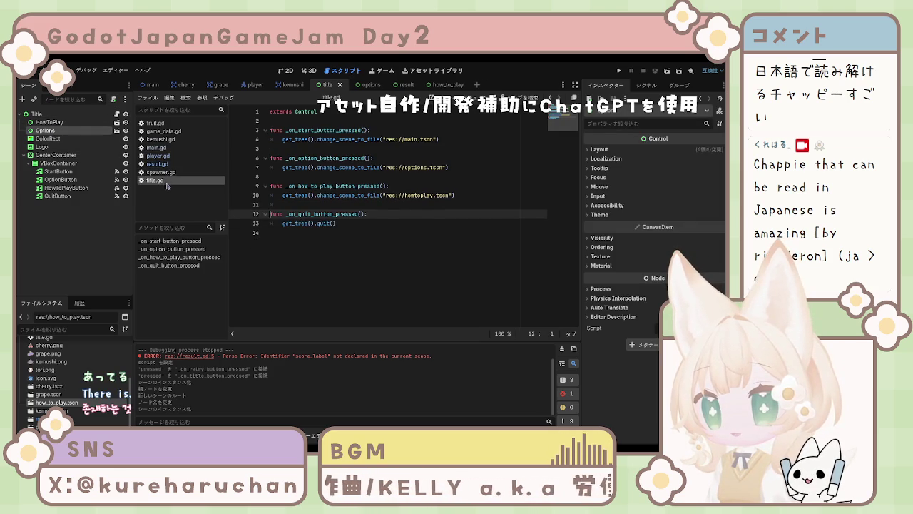
{"action": "left_click", "coordinate": [335, 236]}
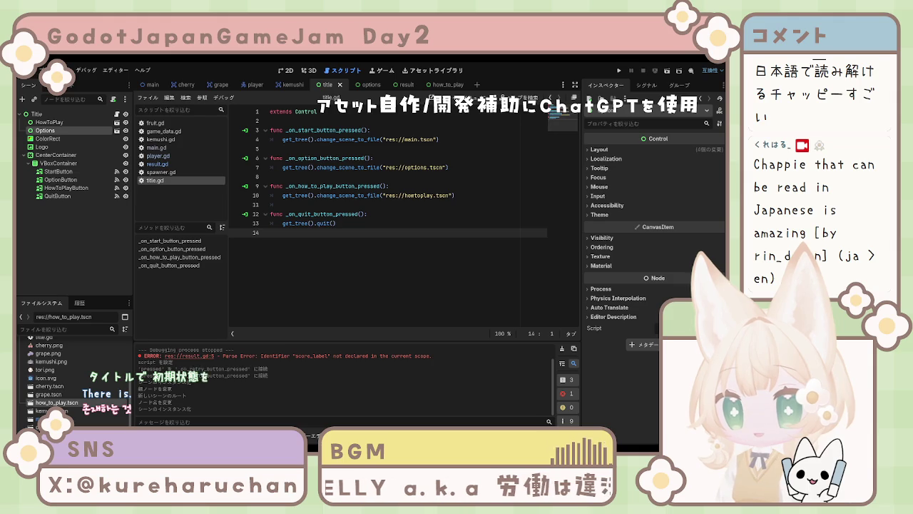
{"action": "left_click", "coordinate": [315, 121]}
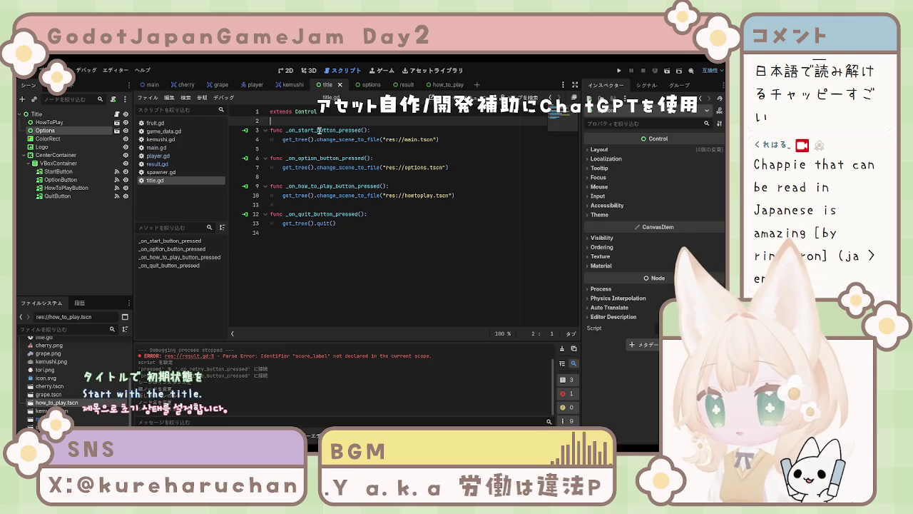
- Paste the overlay-hiding lines at the top of title.gd, then undo them after an error
{"action": "key", "text": "Return"}
{"action": "key", "text": "Return"}
{"action": "key", "text": "Up"}
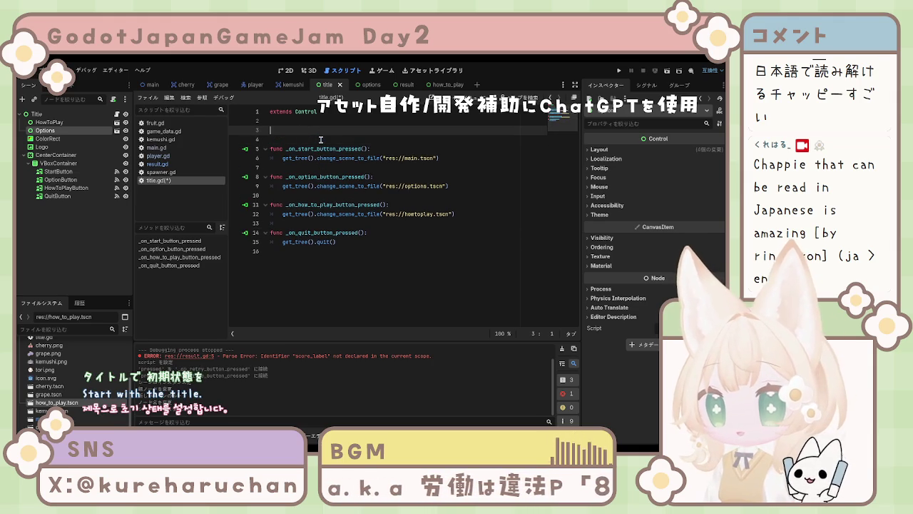
{"action": "type", "text": "options.visible = false how_to_play.visible = false"}
{"action": "key", "text": "ctrl+s"}
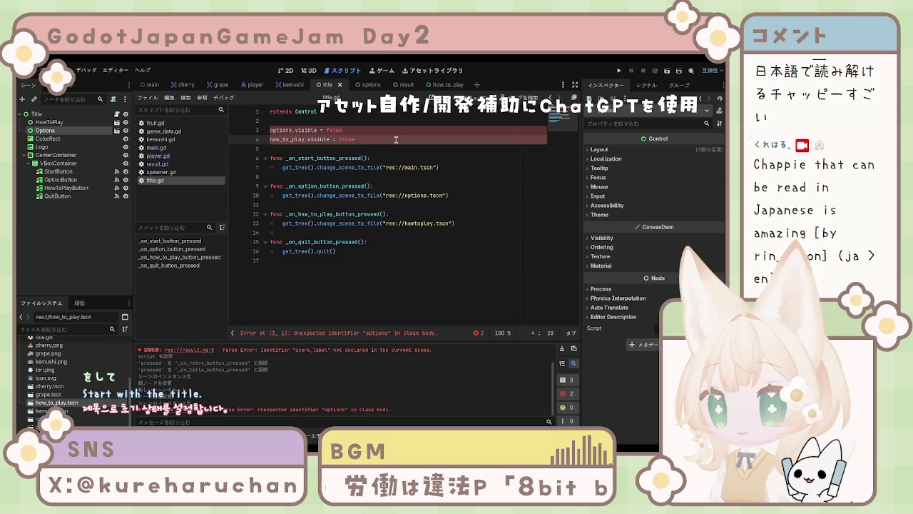
{"action": "key", "text": "ctrl+z"}
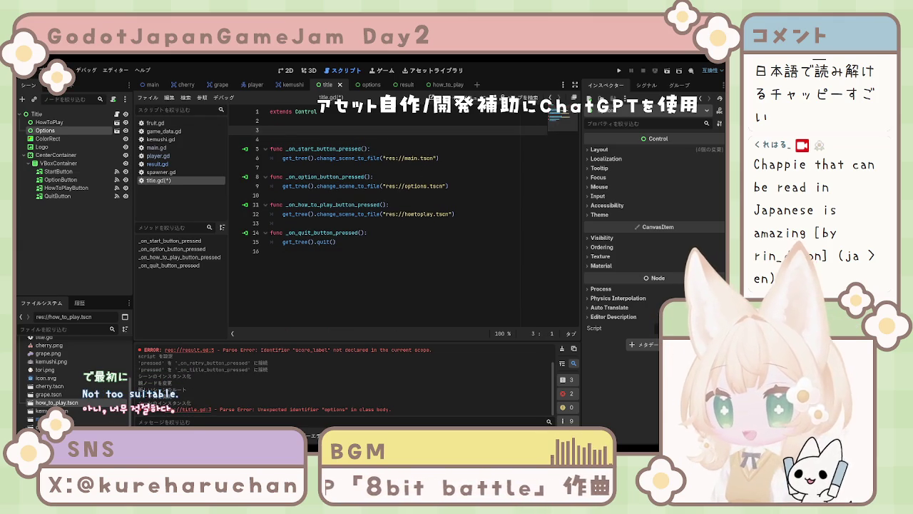
- Add a _ready() function setting $Options.visible and $HowToPlay.visible to false, and save
{"action": "type", "text": "func _ready():  \t$Options.visible = false \t$HowToPlay.visible = false"}
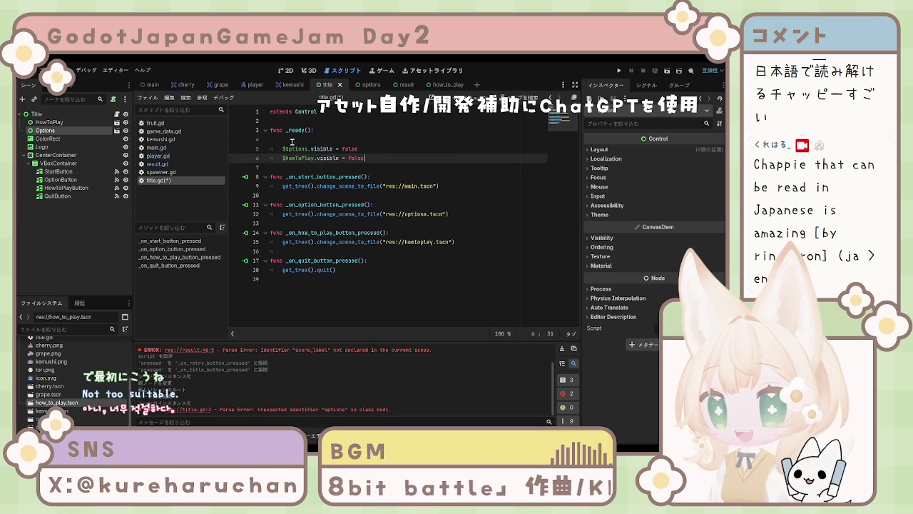
{"action": "left_click", "coordinate": [292, 142]}
{"action": "key", "text": "BackSpace"}
{"action": "key", "text": "ctrl+s"}
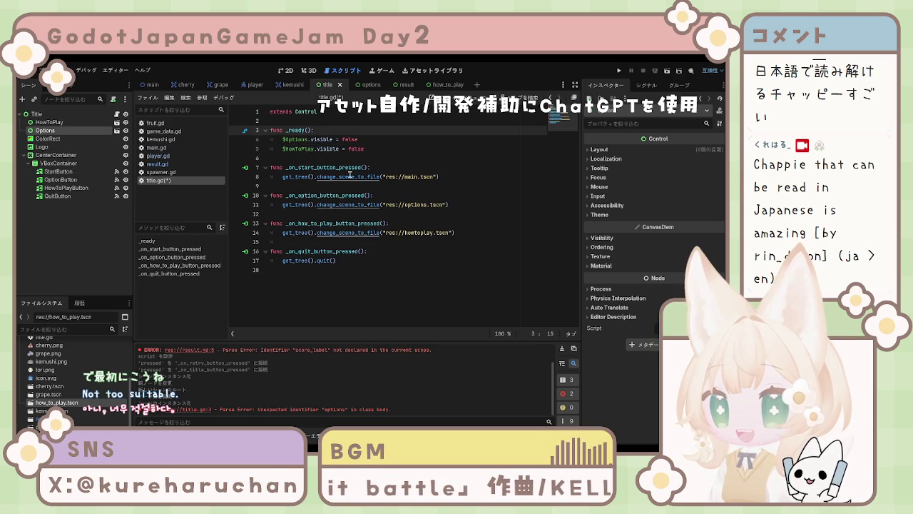
{"action": "left_click", "coordinate": [283, 139]}
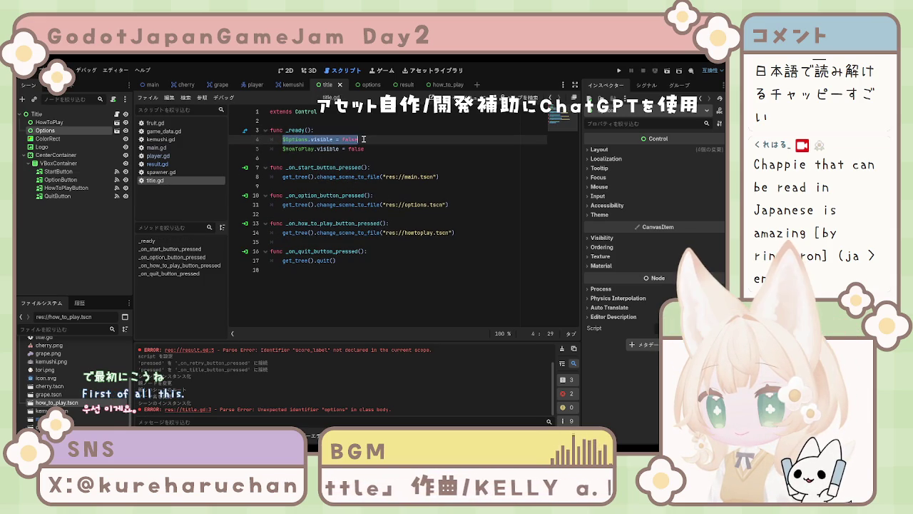
{"action": "left_click", "coordinate": [283, 148]}
{"action": "type", "text": "$"}
{"action": "key", "text": "End"}
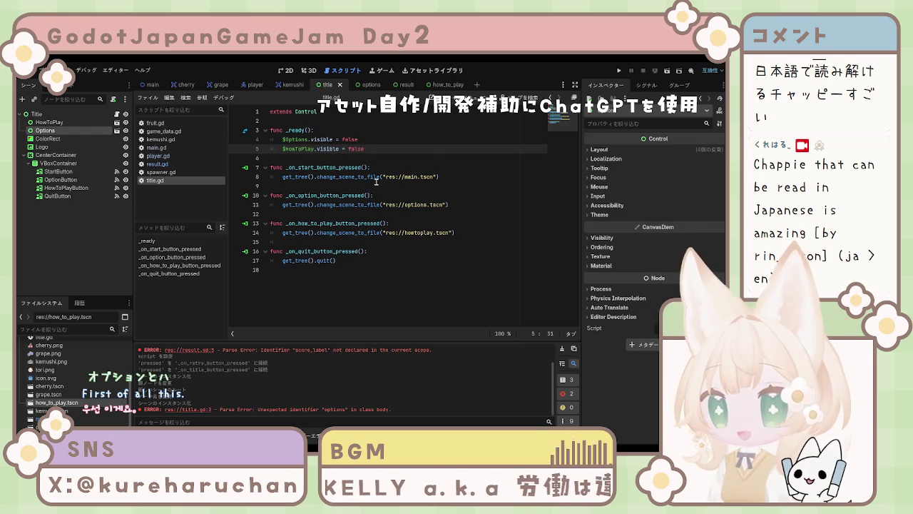
{"action": "left_click", "coordinate": [357, 270]}
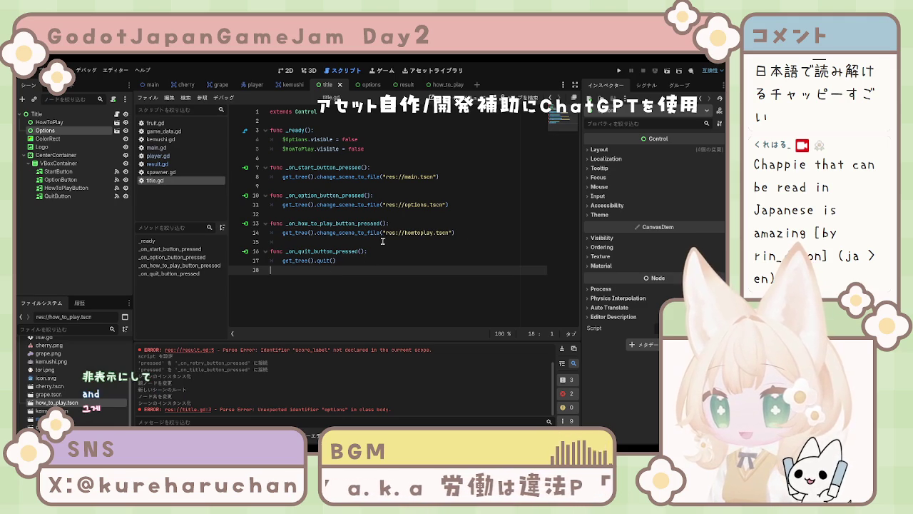
- In _on_option_button_pressed, replace the scene change with $Options.visible = true
{"action": "left_click_drag", "start_coordinate": [444, 204], "coordinate": [286, 206]}
{"action": "left_click", "coordinate": [316, 205]}
{"action": "key", "text": "shift+End"}
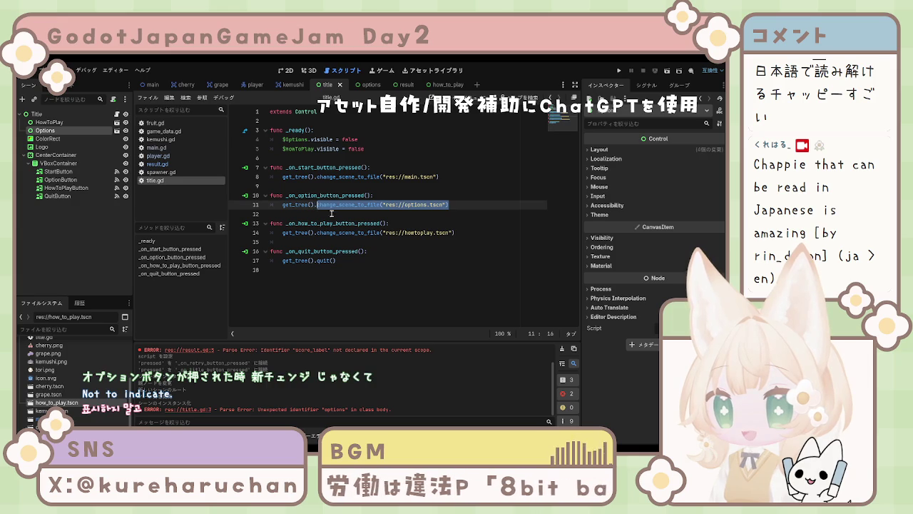
{"action": "key", "text": "Delete"}
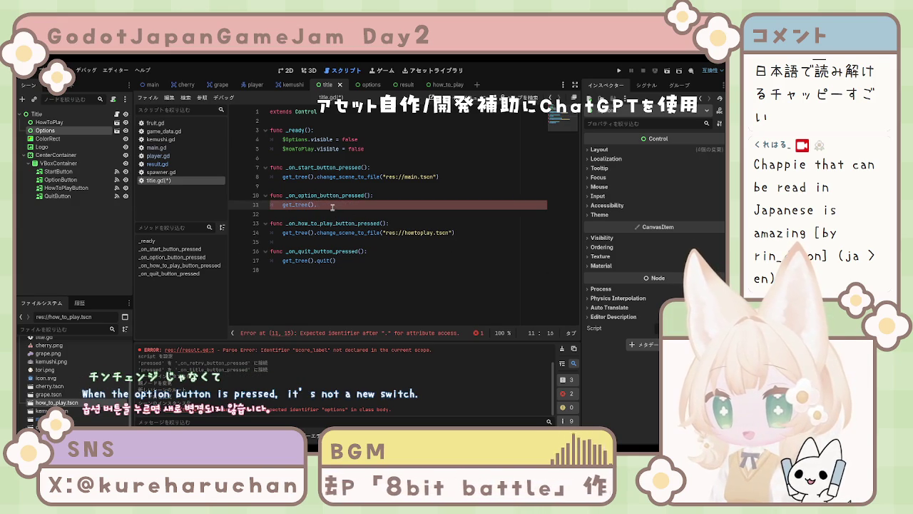
{"action": "left_click_drag", "start_coordinate": [317, 205], "coordinate": [279, 207]}
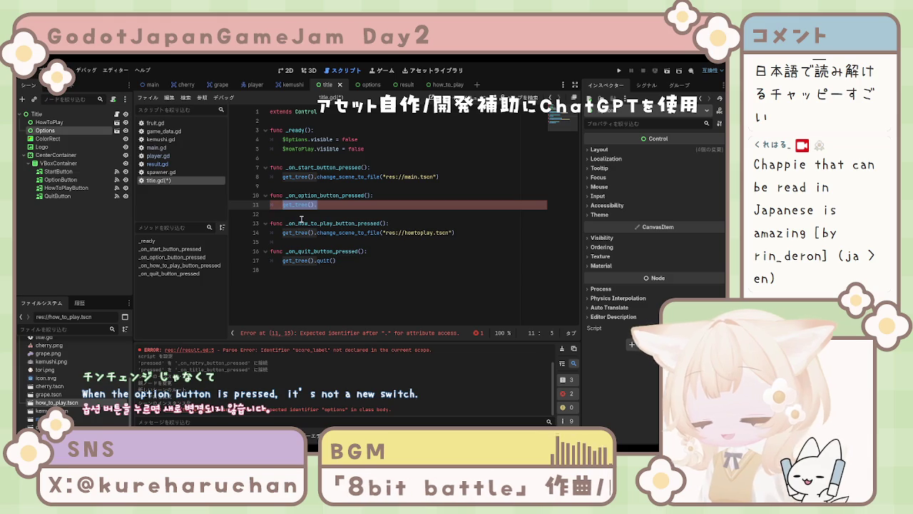
{"action": "type", "text": "$"}
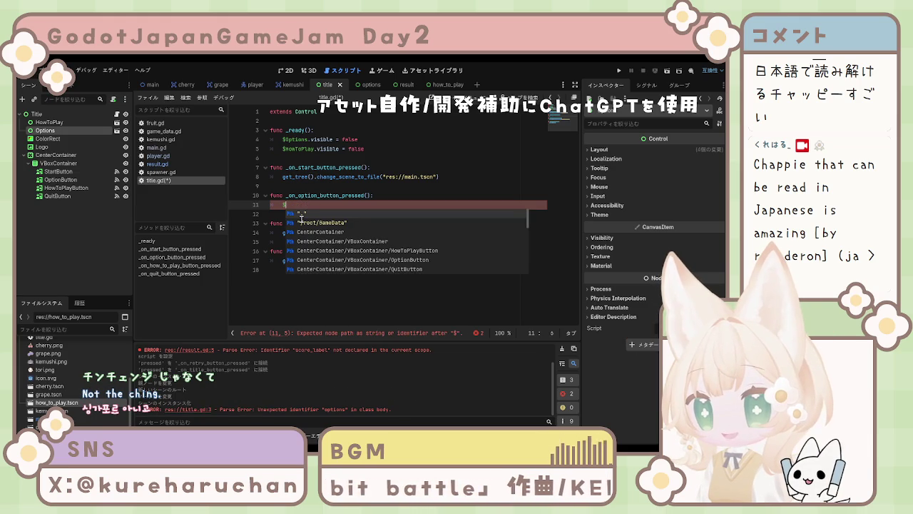
{"action": "type", "text": "Options"}
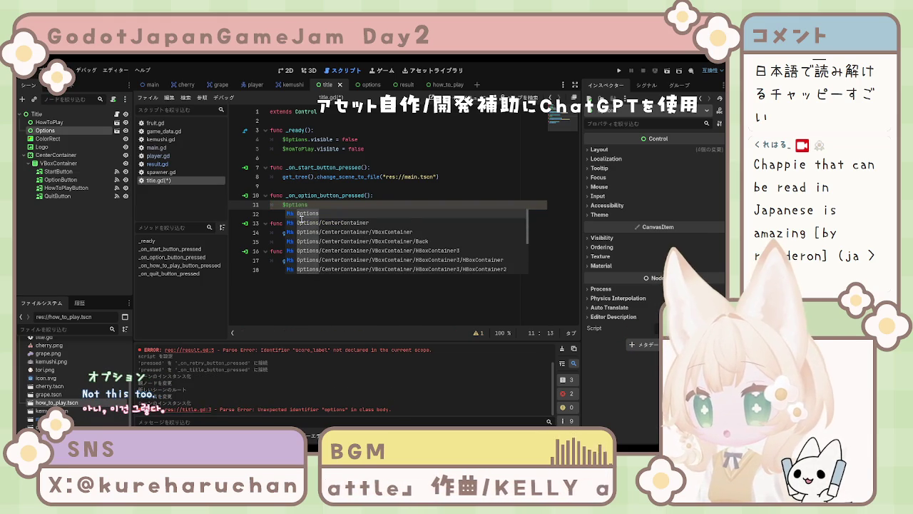
{"action": "key", "text": "Escape"}
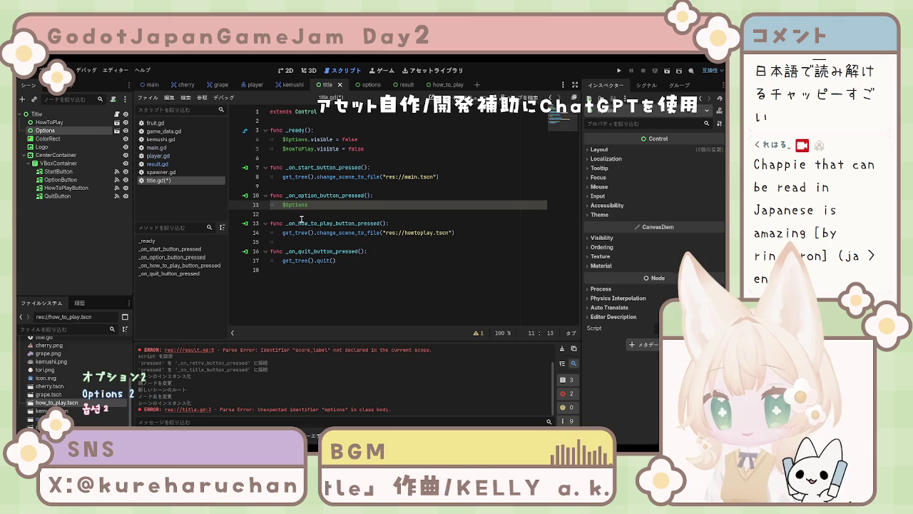
{"action": "type", "text": ".visi"}
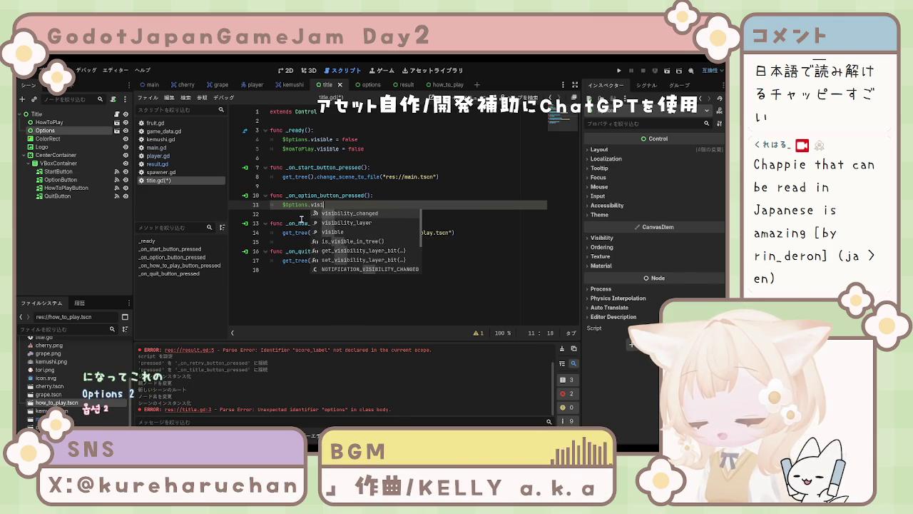
{"action": "type", "text": "ble"}
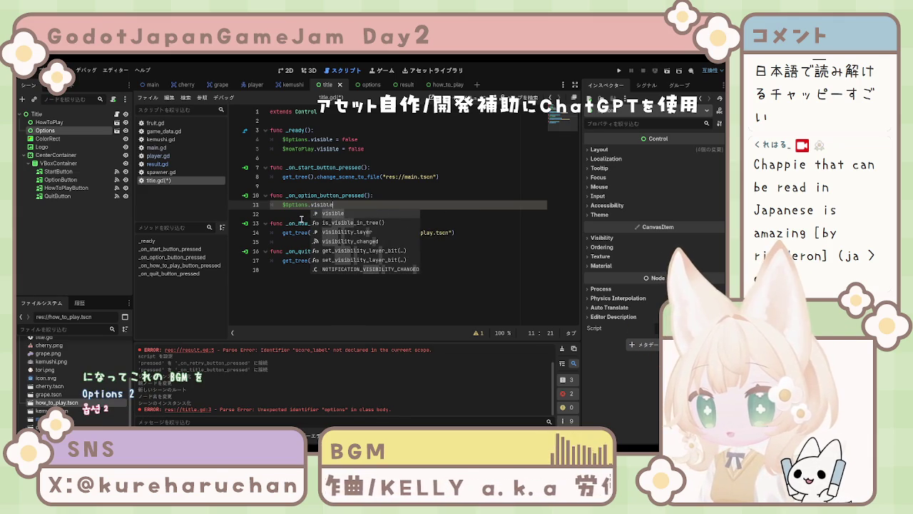
{"action": "type", "text": " = "}
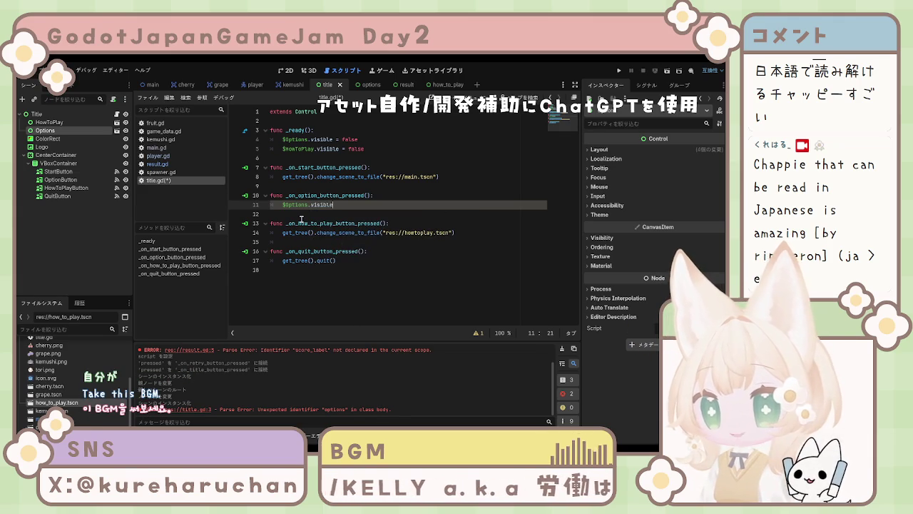
{"action": "type", "text": "true"}
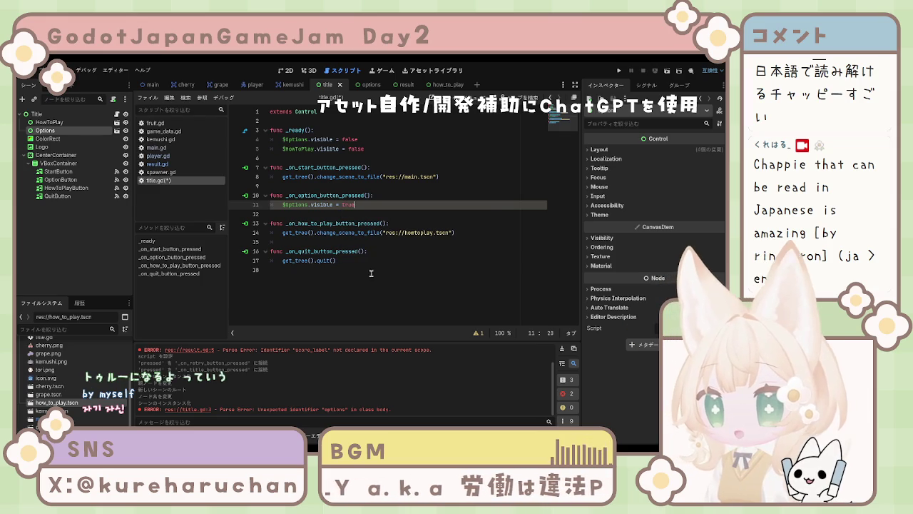
- Copy the Options visibility line and select the how-to-play handler's scene-change call
{"action": "key", "text": "ctrl+End"}
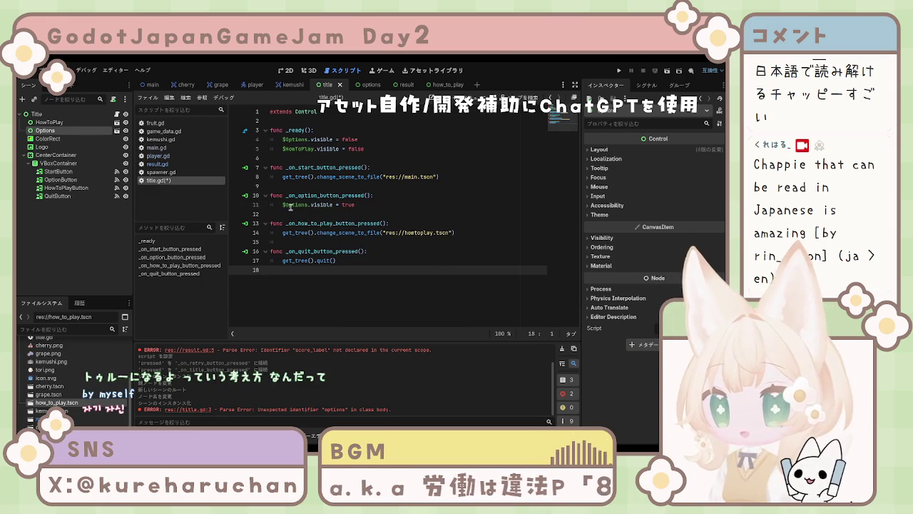
{"action": "left_click_drag", "start_coordinate": [284, 204], "coordinate": [368, 205]}
{"action": "key", "text": "ctrl+c"}
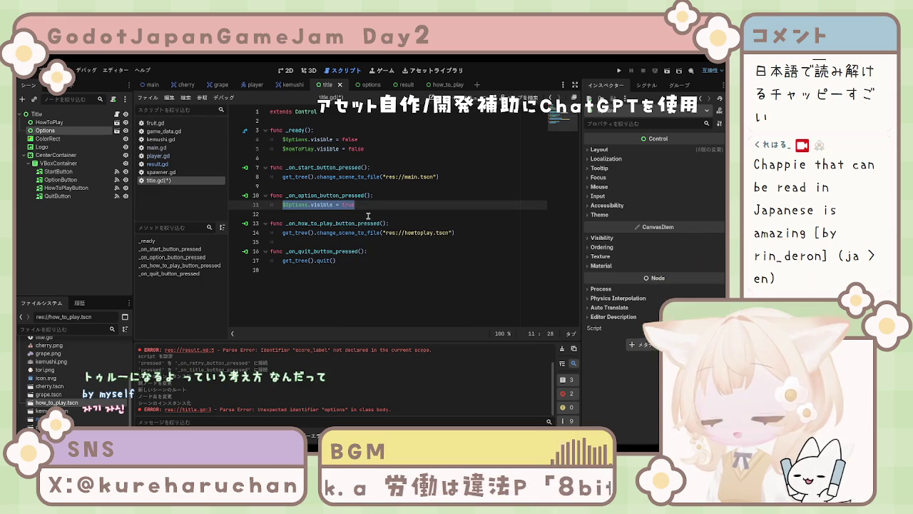
{"action": "left_click", "coordinate": [428, 252]}
{"action": "left_click_drag", "start_coordinate": [283, 232], "coordinate": [457, 232]}
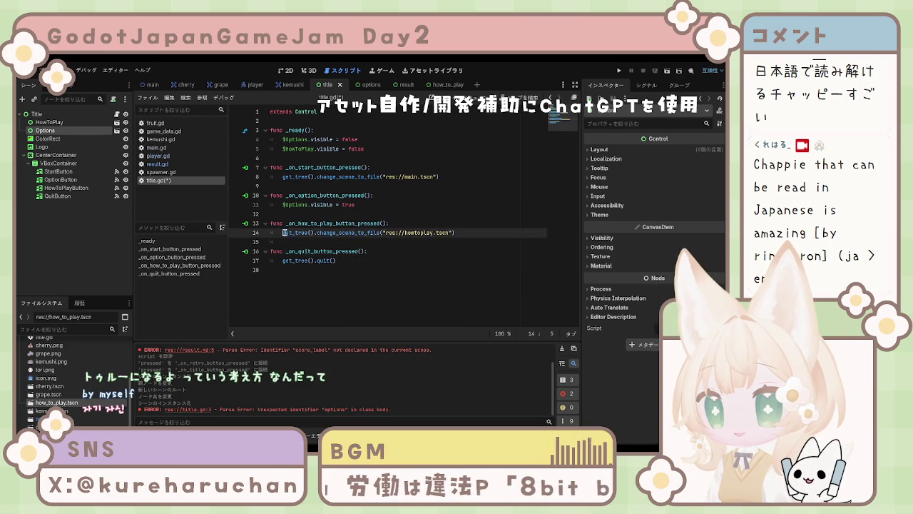
- Paste the visibility line into the how-to-play handler, change it to $HowToPlay, and save title.gd
{"action": "key", "text": "ctrl+v"}
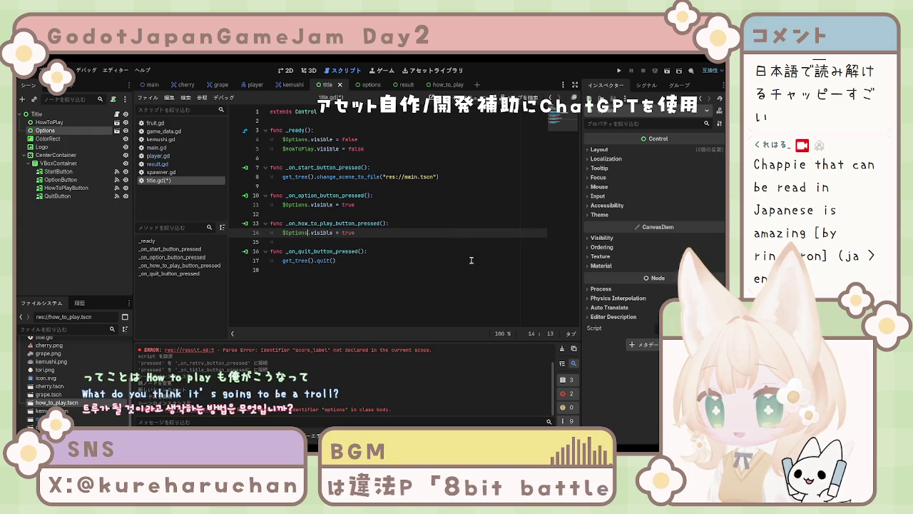
{"action": "key", "text": "BackSpace"}
{"action": "key", "text": "BackSpace"}
{"action": "key", "text": "BackSpace"}
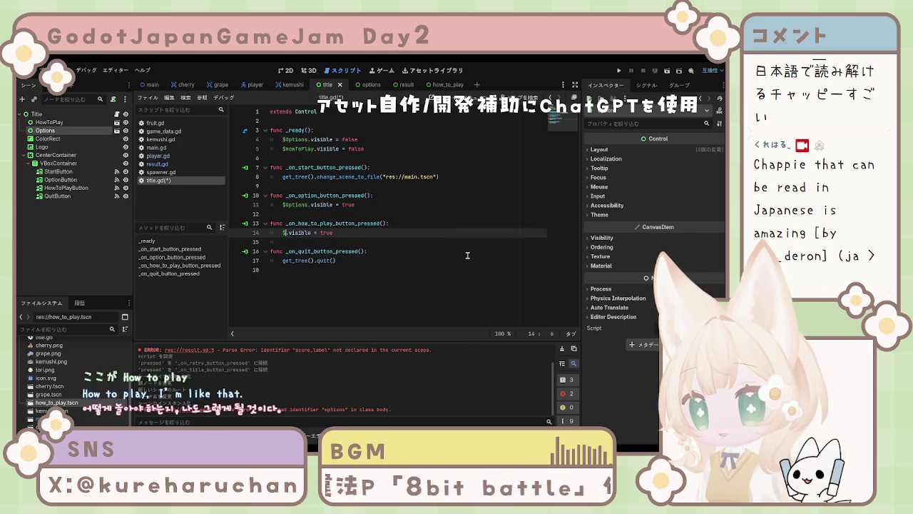
{"action": "type", "text": "HowTo"}
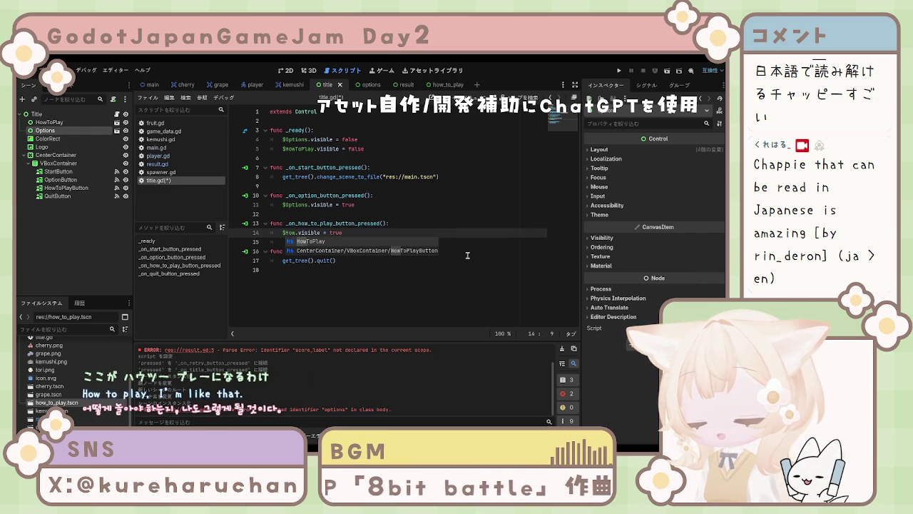
{"action": "type", "text": "Pla"}
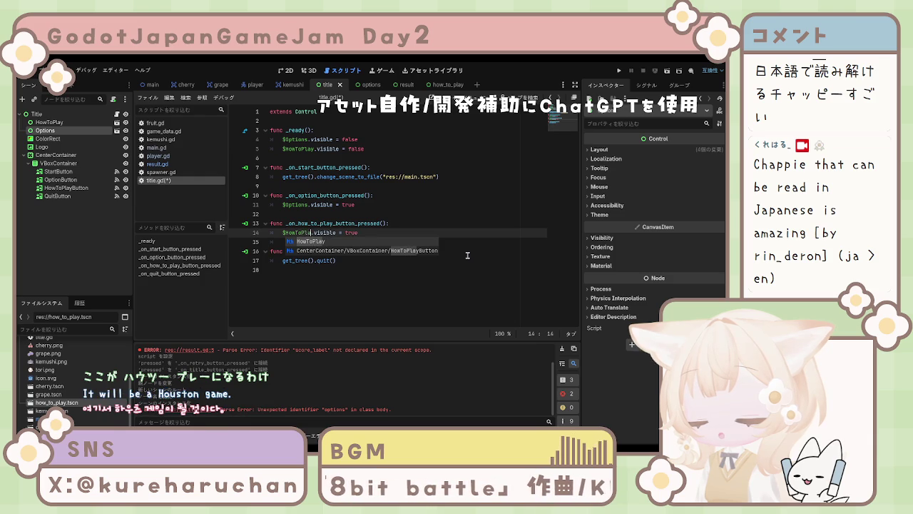
{"action": "type", "text": "y"}
{"action": "key", "text": "ctrl+s"}
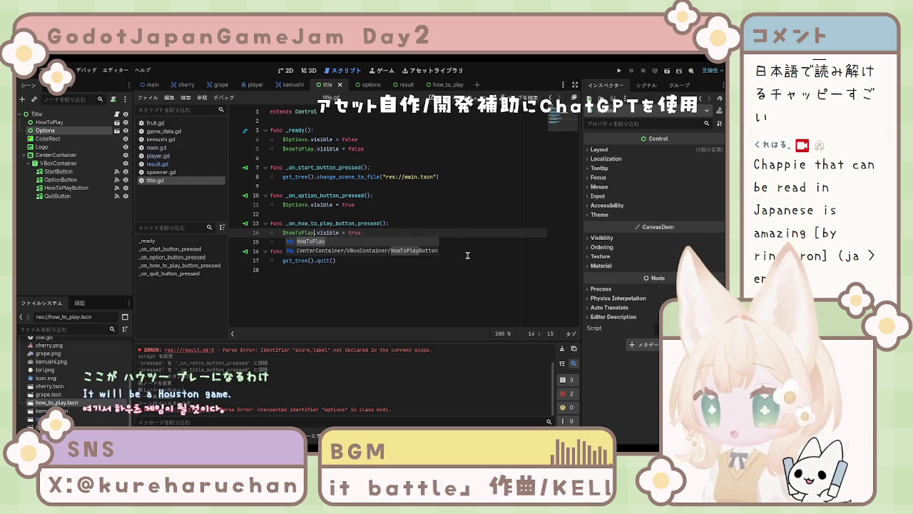
{"action": "left_click", "coordinate": [444, 285]}
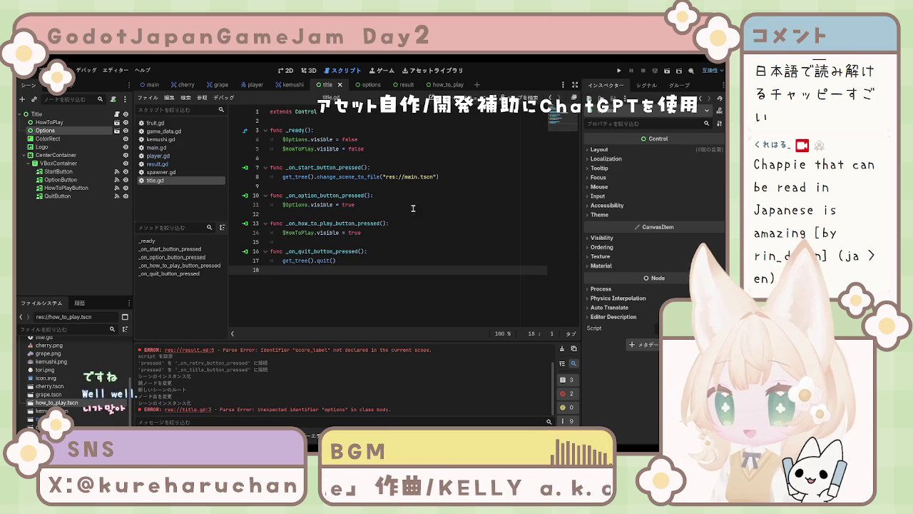
- Run the current scene to test the title screen buttons
{"action": "left_click", "coordinate": [667, 71]}
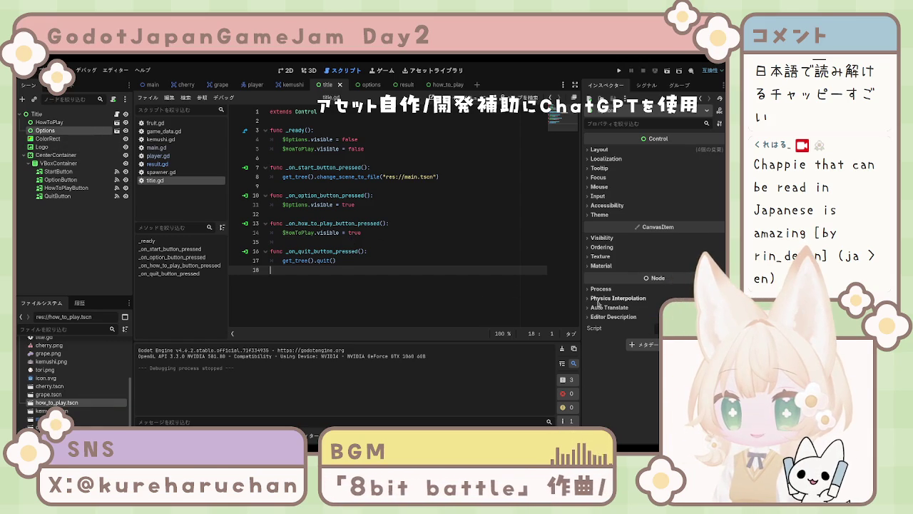
{"action": "left_click", "coordinate": [63, 188]}
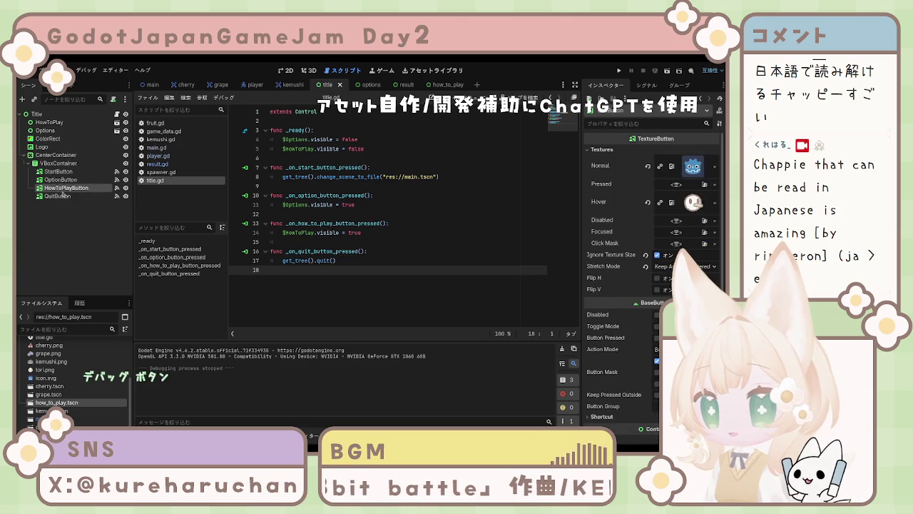
{"action": "left_click", "coordinate": [57, 231]}
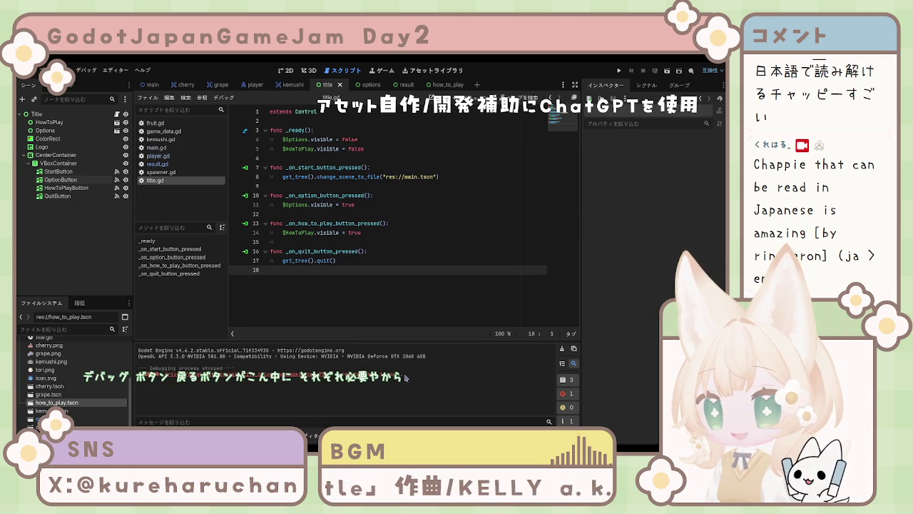
{"action": "left_click", "coordinate": [389, 195]}
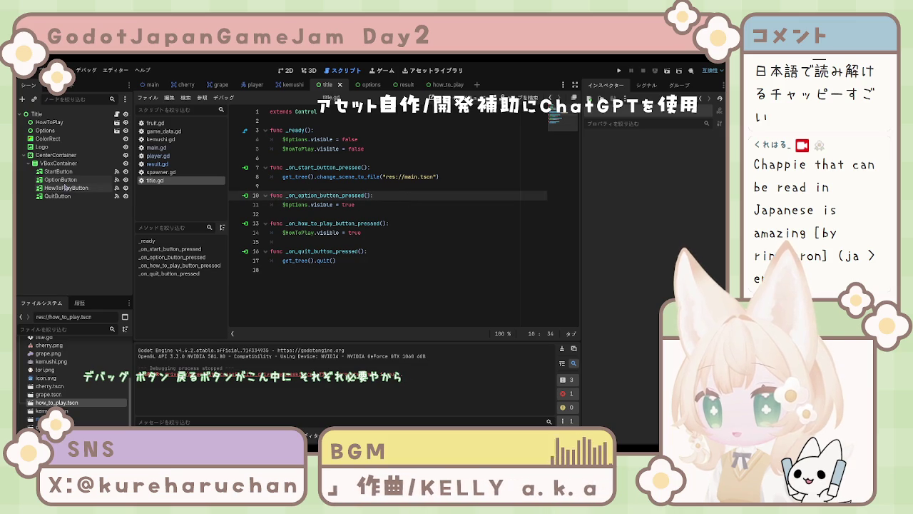
{"action": "left_click", "coordinate": [362, 233]}
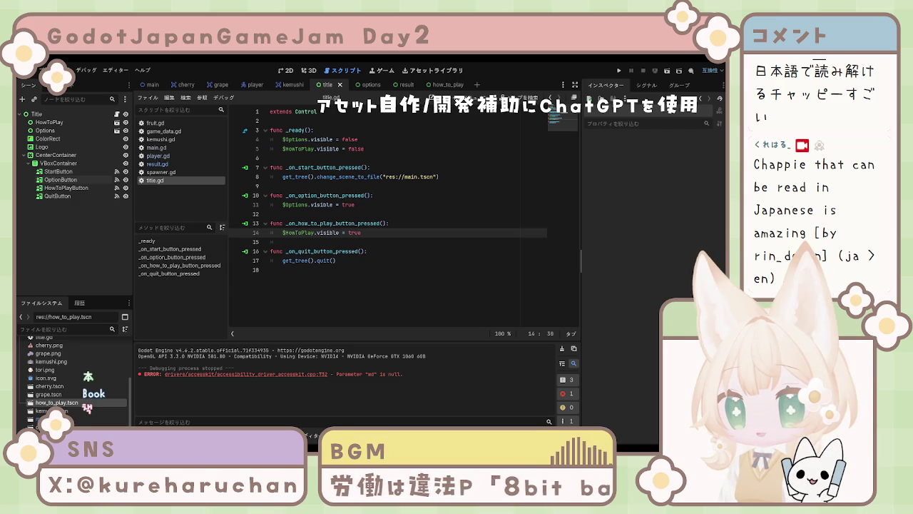
{"action": "left_click", "coordinate": [284, 260]}
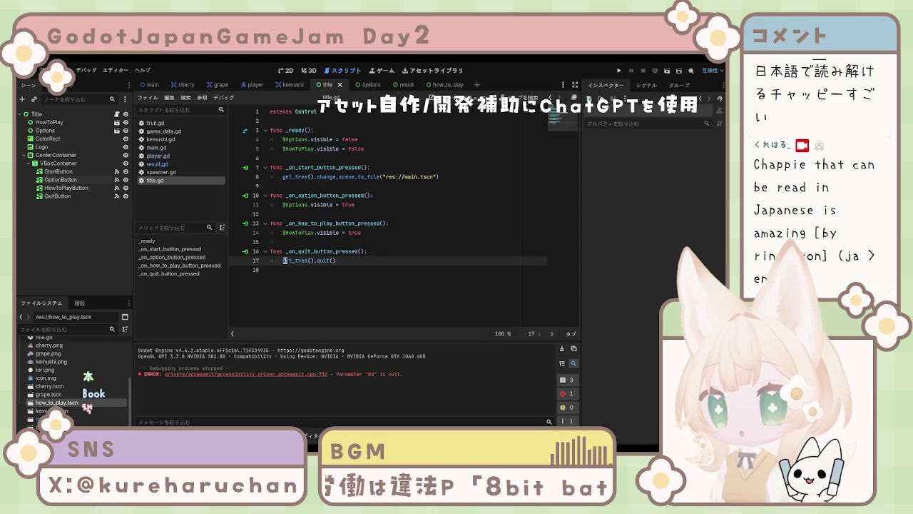
- Select the Title root and run the game twice, stopping it with F8 each time
{"action": "left_click", "coordinate": [298, 186]}
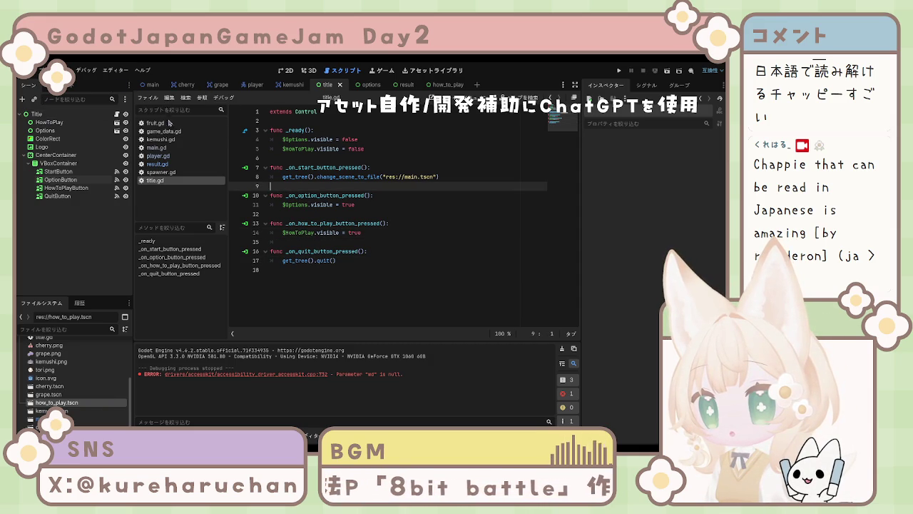
{"action": "left_click", "coordinate": [49, 115]}
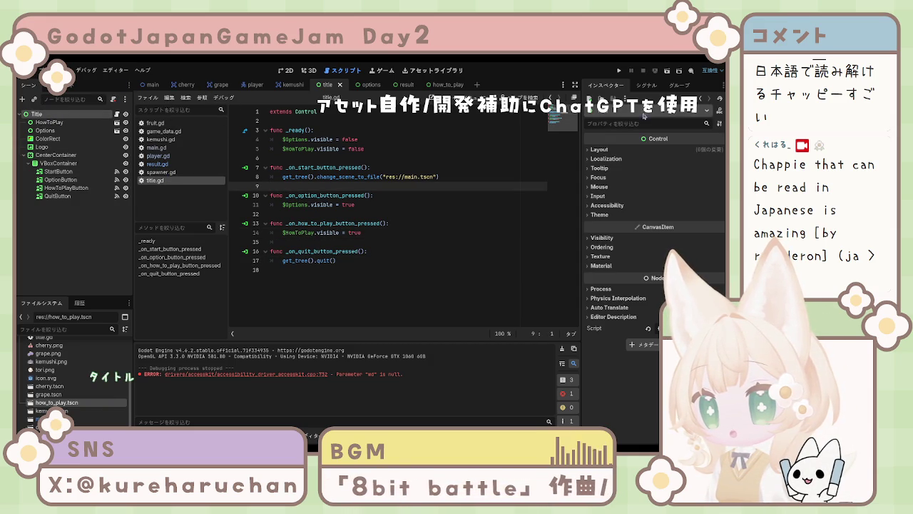
{"action": "left_click", "coordinate": [667, 70]}
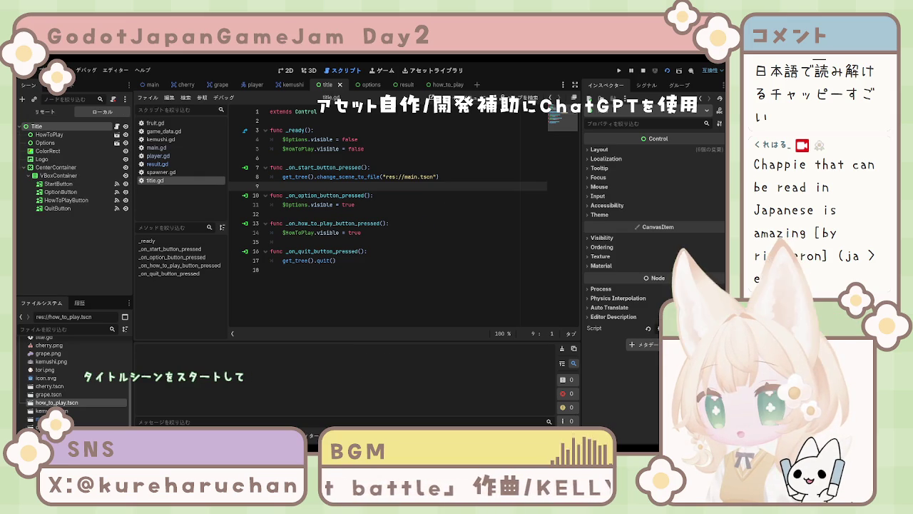
{"action": "key", "text": "F8"}
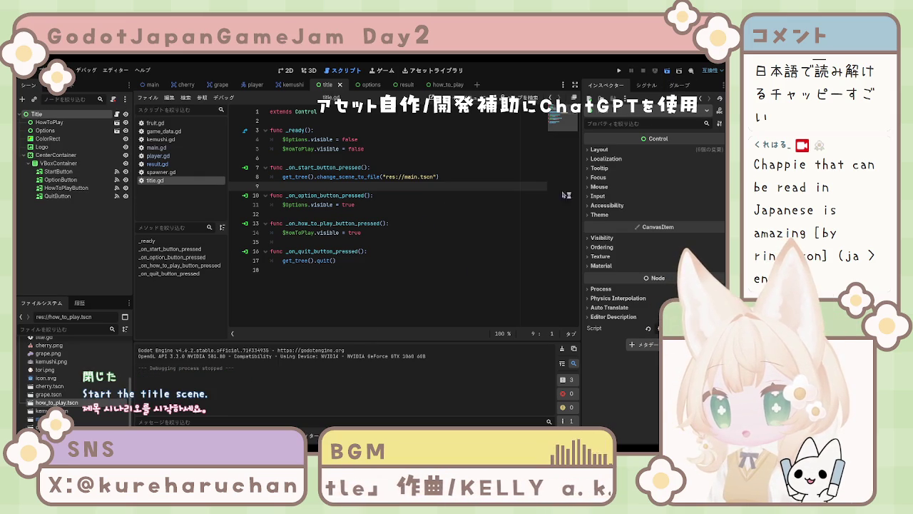
{"action": "key", "text": "F5"}
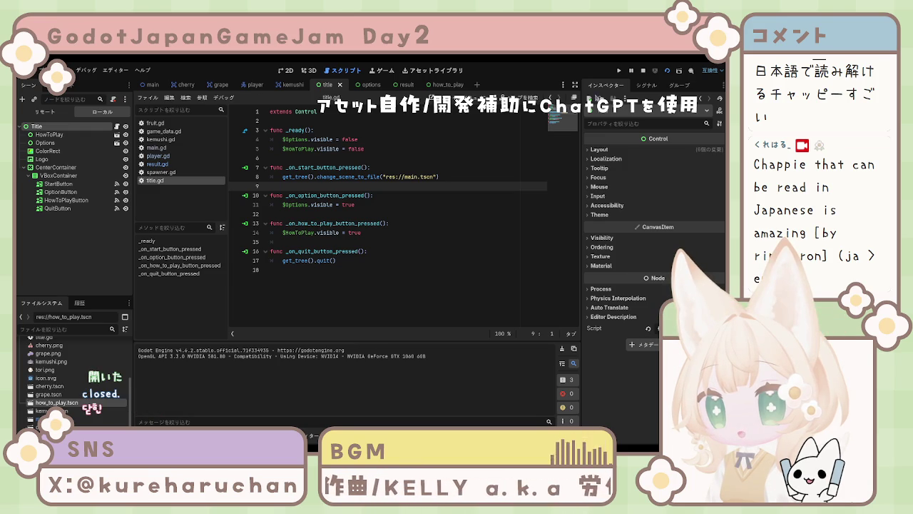
{"action": "key", "text": "F8"}
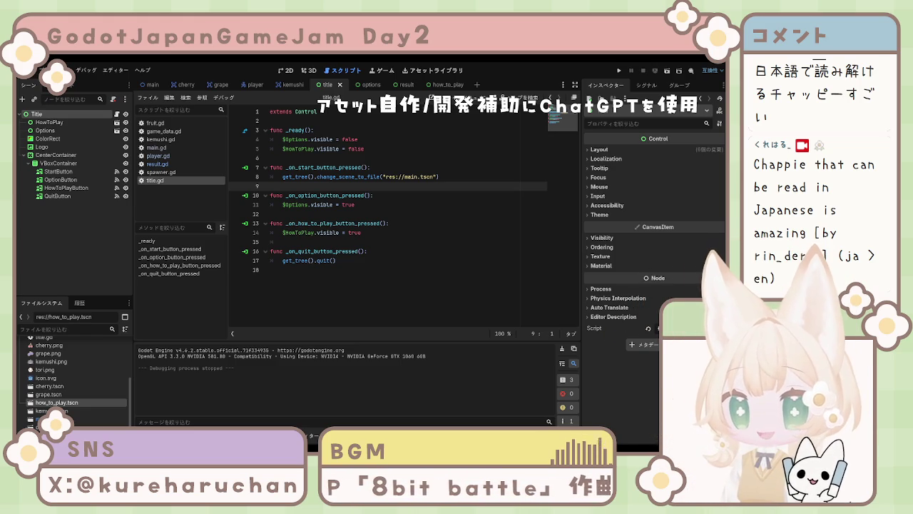
{"action": "left_click", "coordinate": [350, 237]}
{"action": "key", "text": "ctrl+a"}
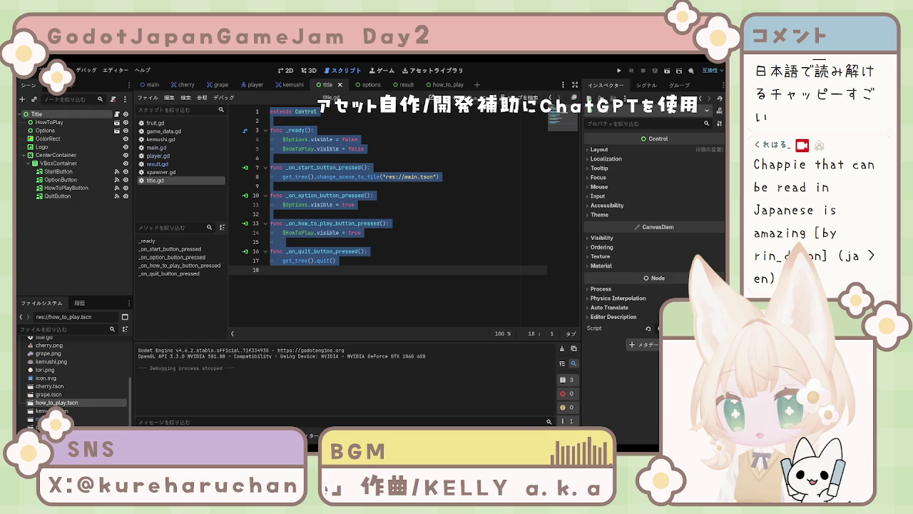
{"action": "left_click", "coordinate": [292, 242]}
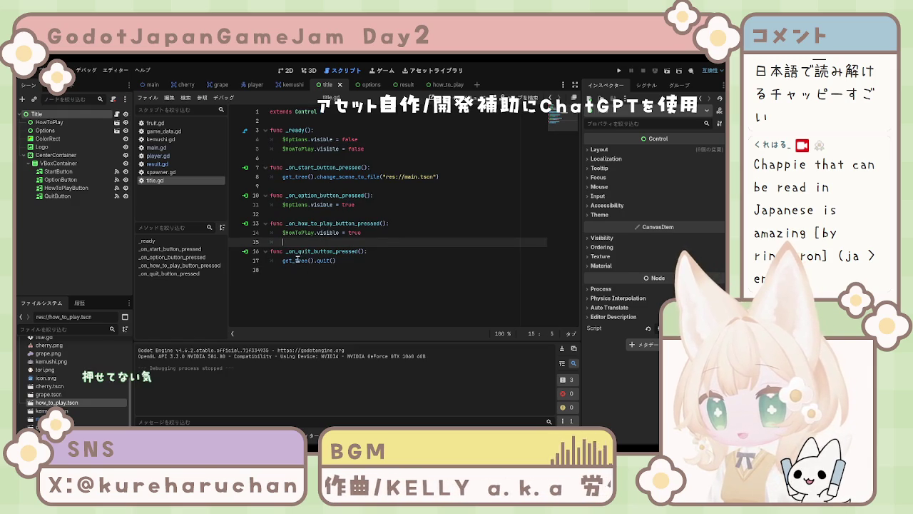
{"action": "left_click", "coordinate": [360, 251]}
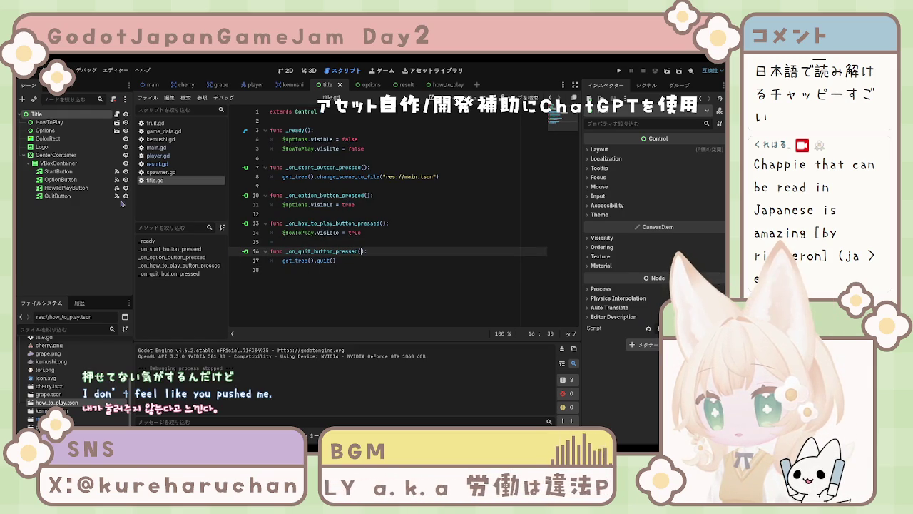
- Inspect the textures of HowToPlayButton, the Title root, StartButton and OptionButton
{"action": "left_click", "coordinate": [74, 188]}
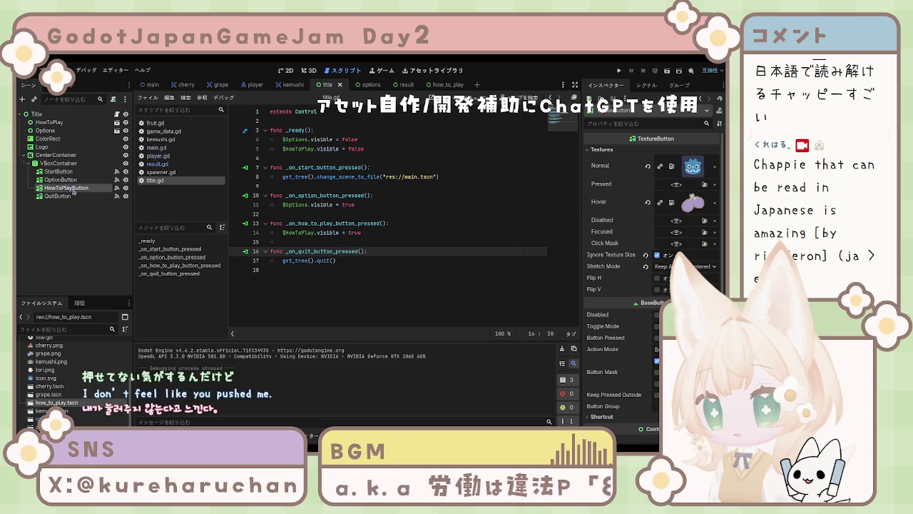
{"action": "scroll", "coordinate": [697, 130], "scroll_direction": "down", "scroll_amount": 3}
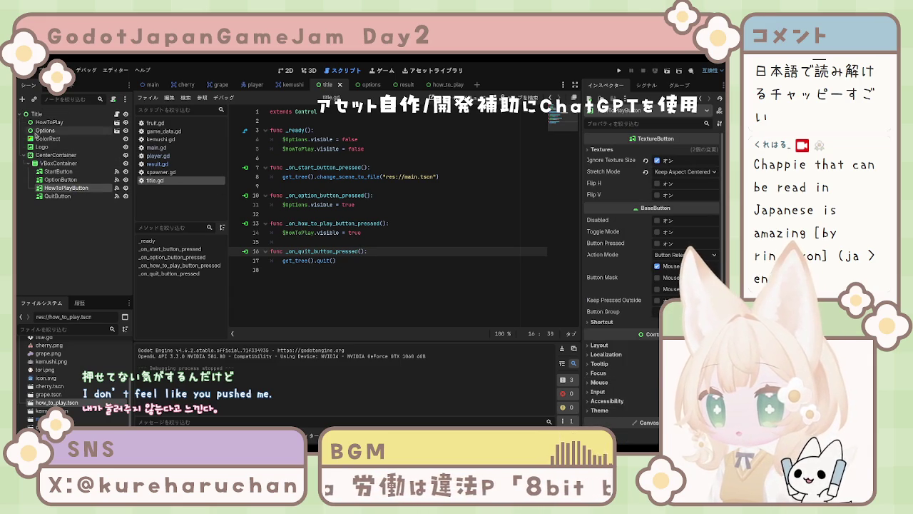
{"action": "left_click", "coordinate": [36, 114]}
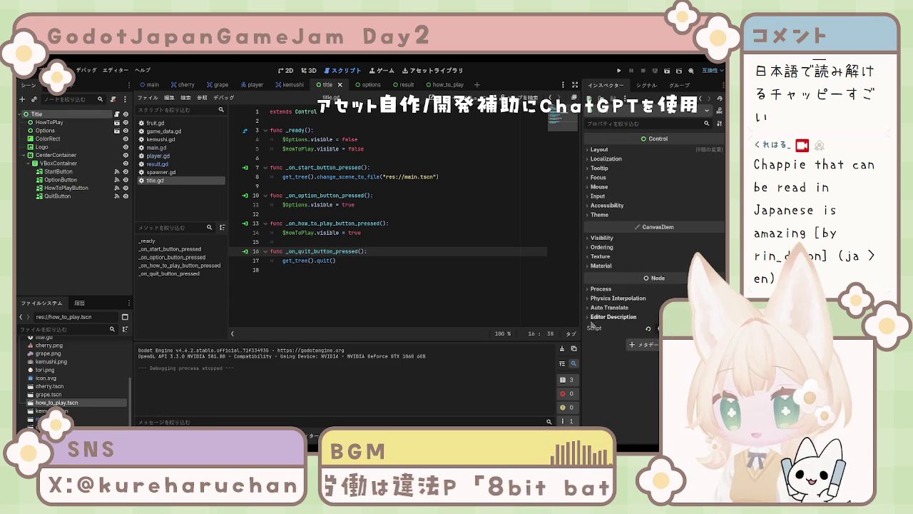
{"action": "left_click", "coordinate": [57, 172]}
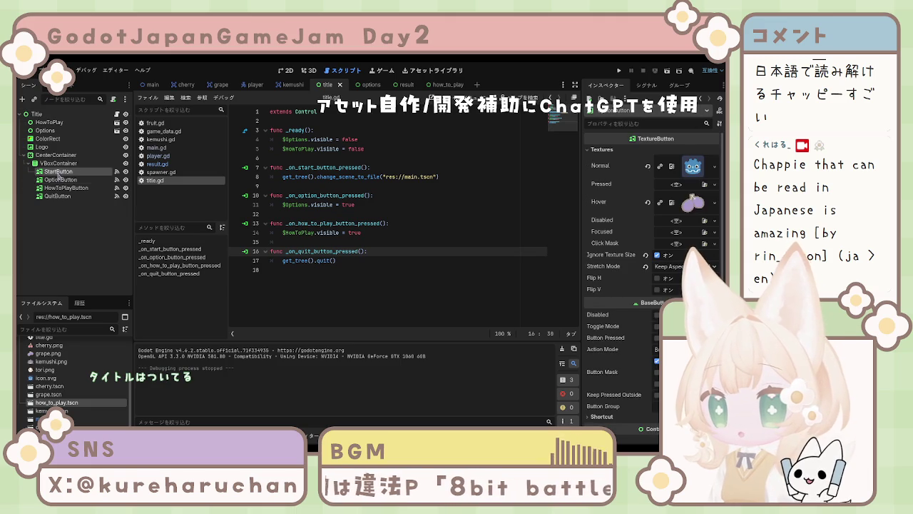
{"action": "left_click", "coordinate": [61, 179]}
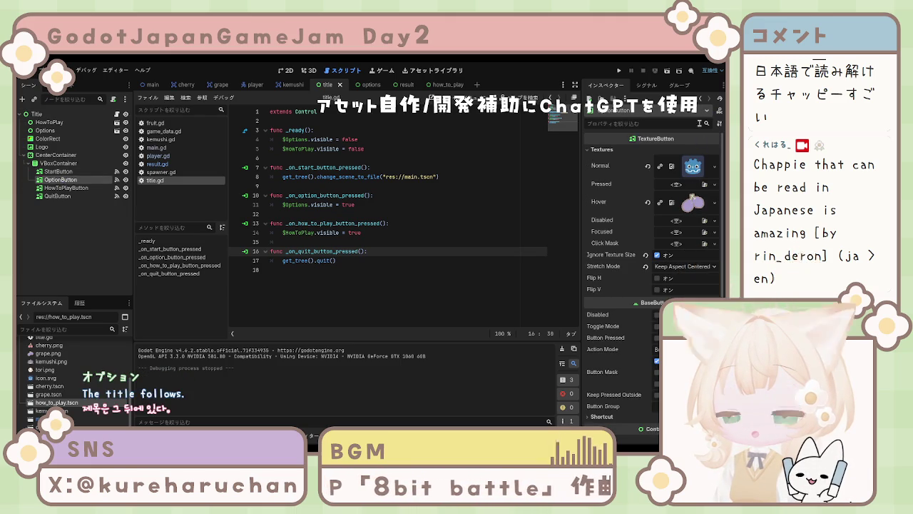
- Clear OptionButton's default Normal texture and assign the white face image
{"action": "left_click", "coordinate": [693, 167]}
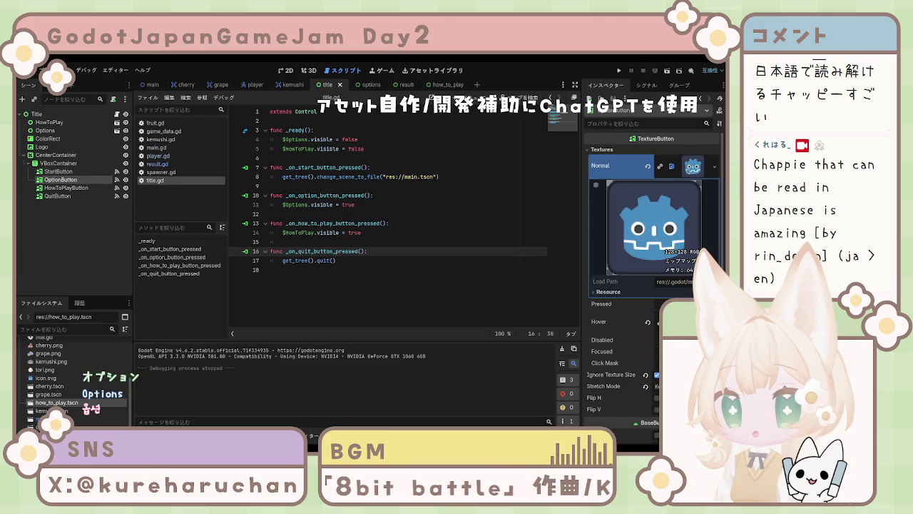
{"action": "left_click", "coordinate": [683, 170]}
{"action": "left_click", "coordinate": [647, 166]}
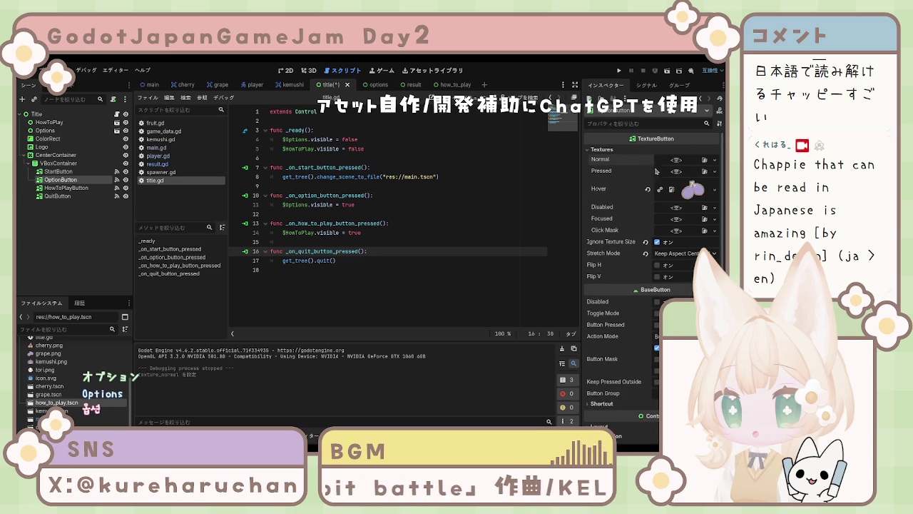
{"action": "key", "text": "ctrl+z"}
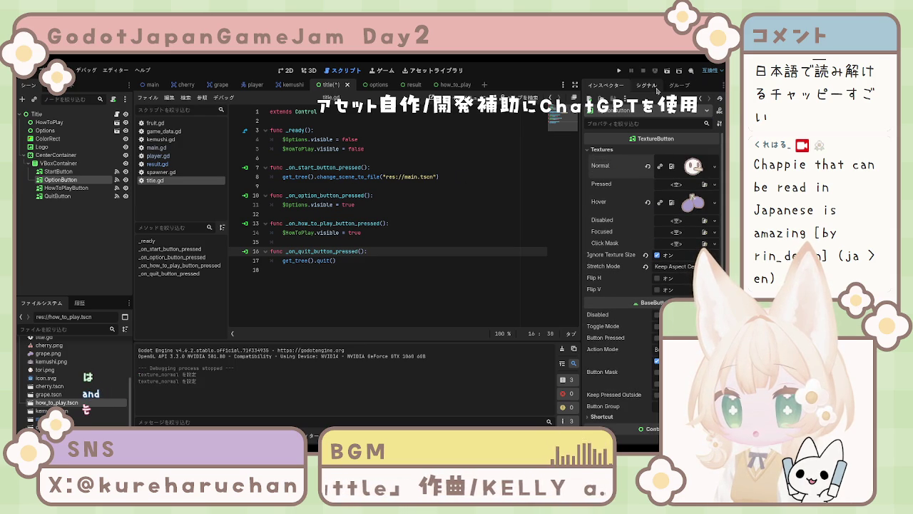
- Disconnect OptionButton's pressed connection to _on_option_button_pressed, then undo to restore it
{"action": "left_click", "coordinate": [646, 85]}
{"action": "left_click", "coordinate": [625, 147]}
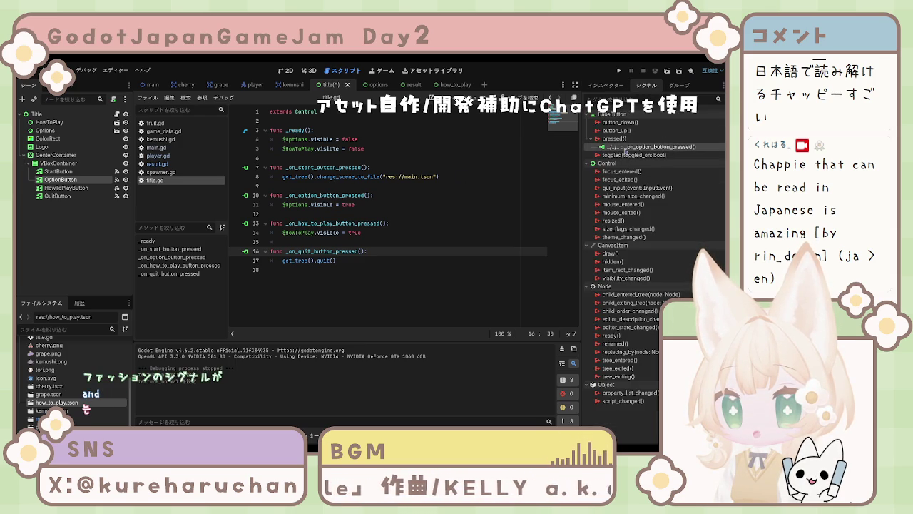
{"action": "key", "text": "Delete"}
{"action": "left_click", "coordinate": [614, 139]}
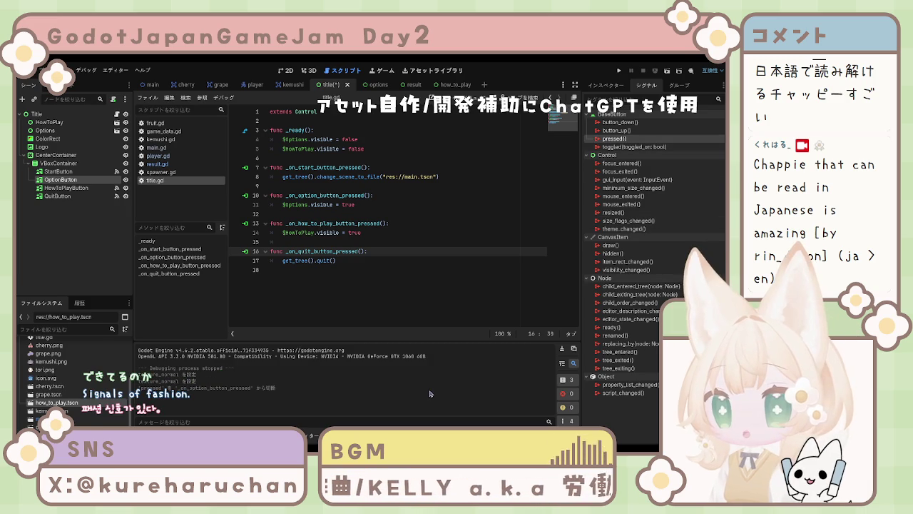
{"action": "key", "text": "ctrl+z"}
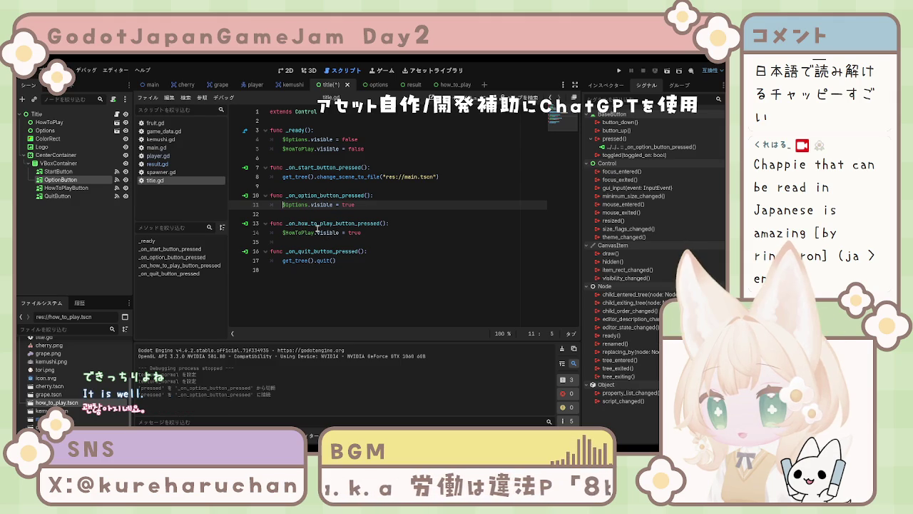
- Review the four handlers in title.gd, save the script, and select the Title root
{"action": "left_click", "coordinate": [402, 214]}
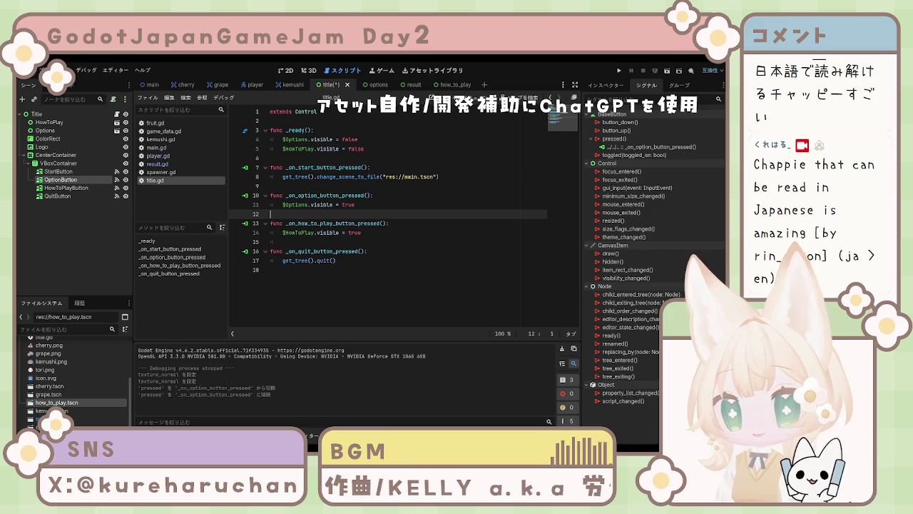
{"action": "left_click", "coordinate": [267, 271]}
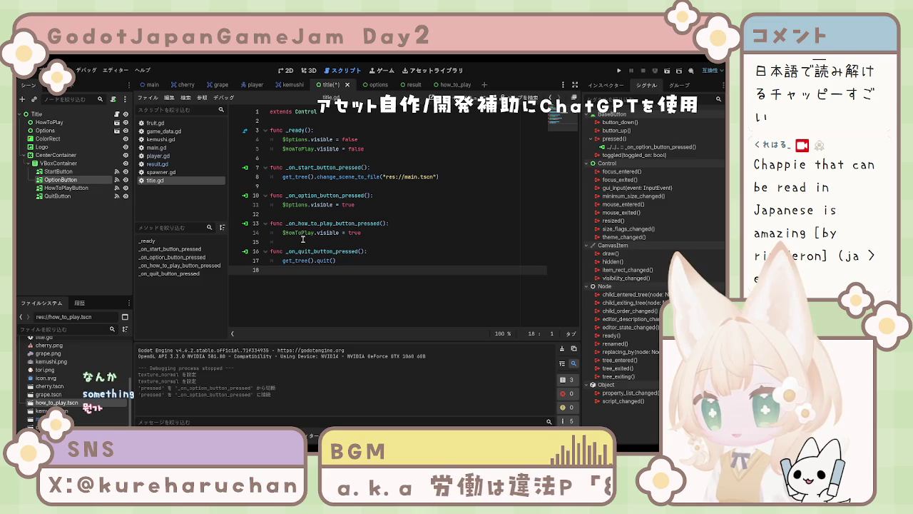
{"action": "left_click", "coordinate": [302, 240]}
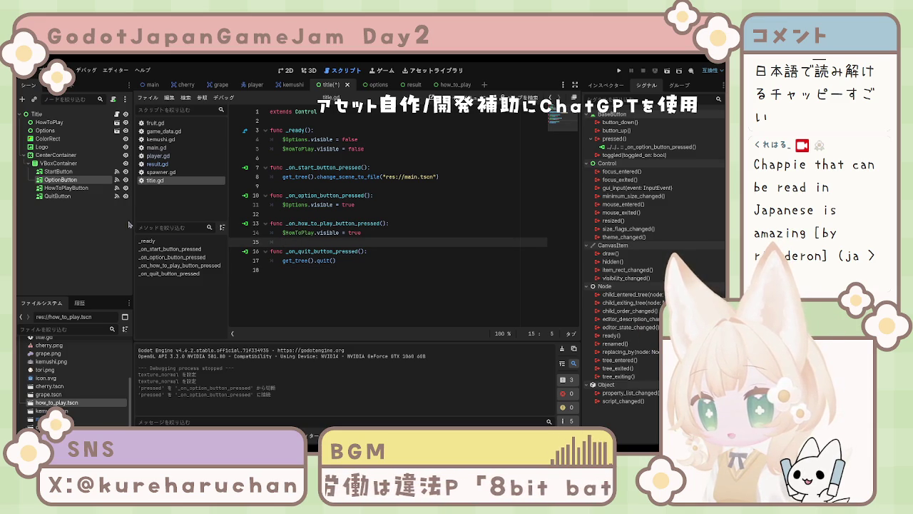
{"action": "left_click", "coordinate": [421, 176]}
{"action": "key", "text": "ctrl+s"}
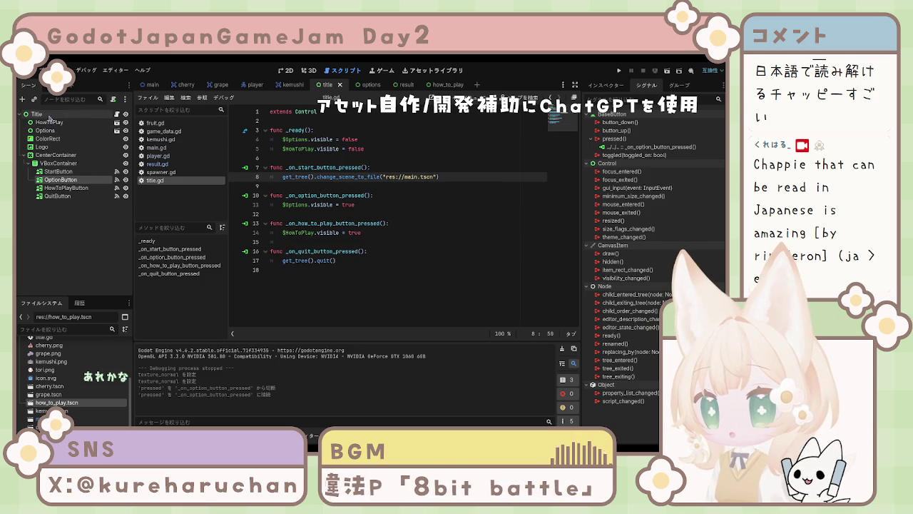
{"action": "left_click", "coordinate": [36, 114]}
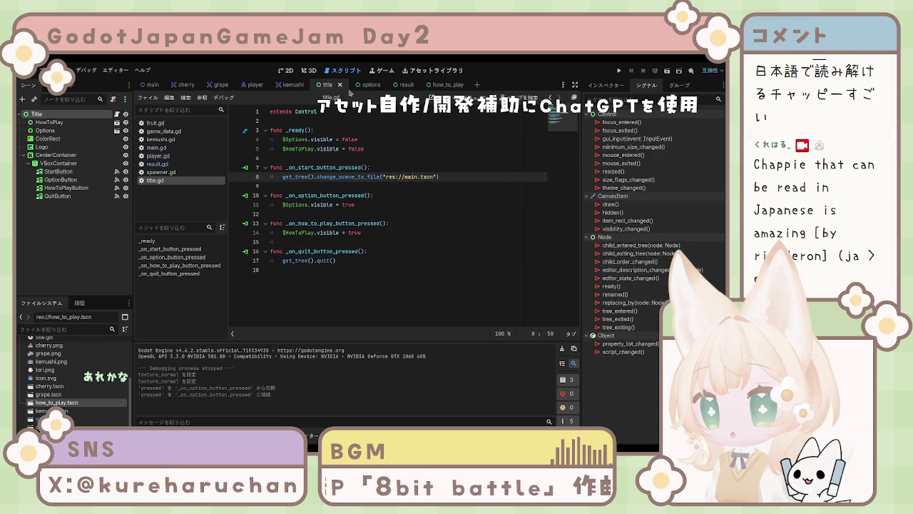
- Switch to the options scene and expand the Options root's Visibility section in the Inspector
{"action": "left_click", "coordinate": [367, 85]}
{"action": "left_click", "coordinate": [41, 114]}
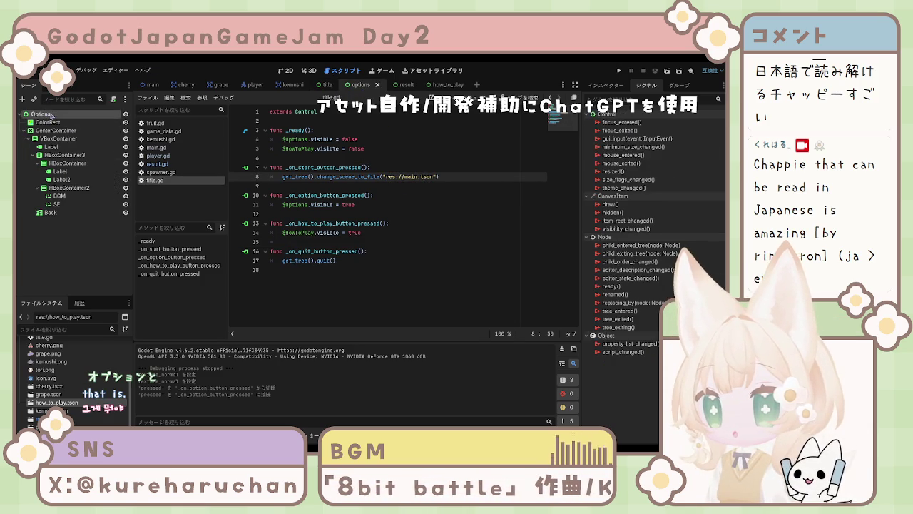
{"action": "left_click", "coordinate": [612, 84]}
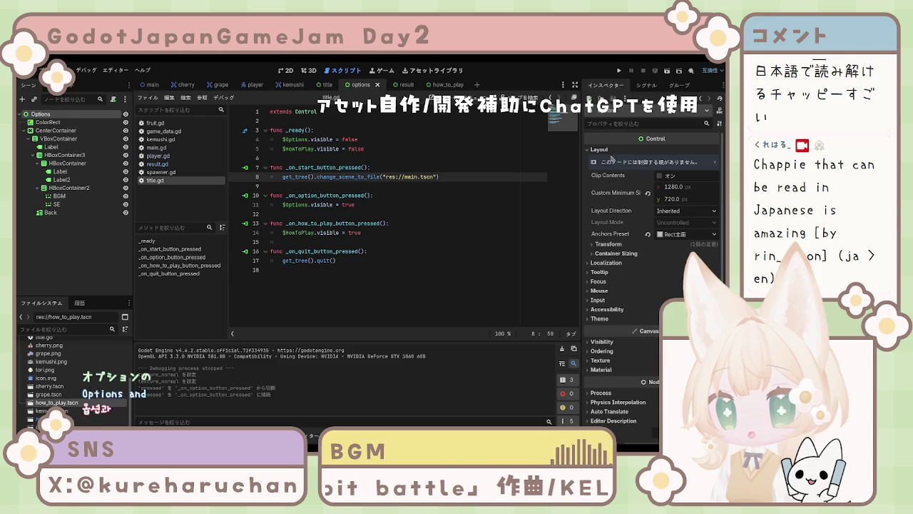
{"action": "left_click", "coordinate": [610, 343]}
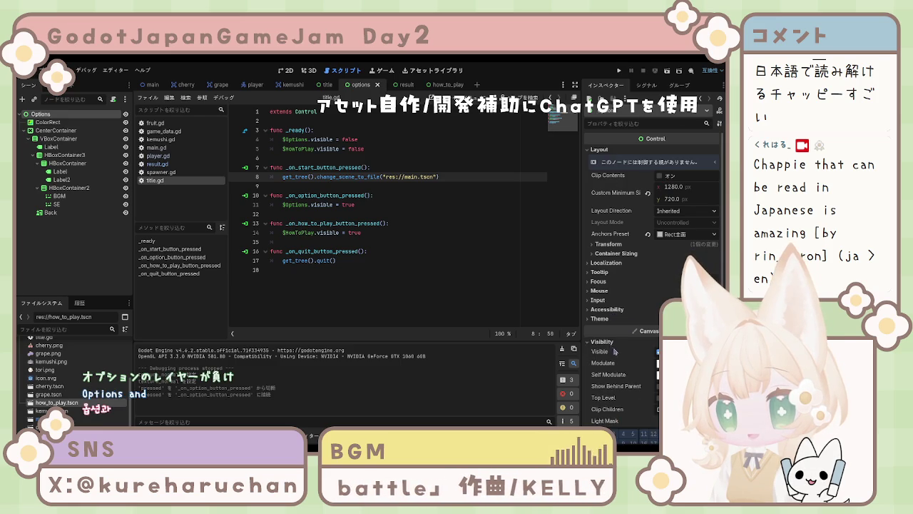
{"action": "scroll", "coordinate": [613, 351], "scroll_direction": "down", "scroll_amount": 3}
{"action": "scroll", "coordinate": [614, 314], "scroll_direction": "up", "scroll_amount": 3}
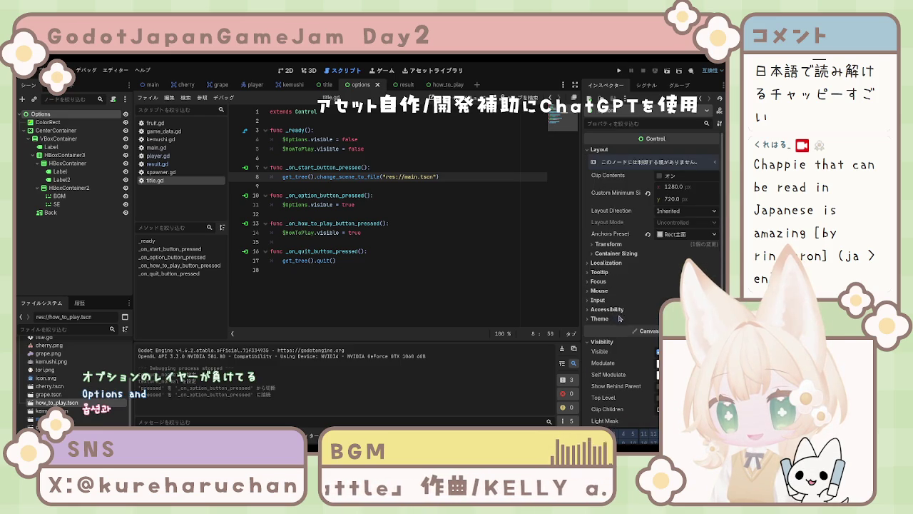
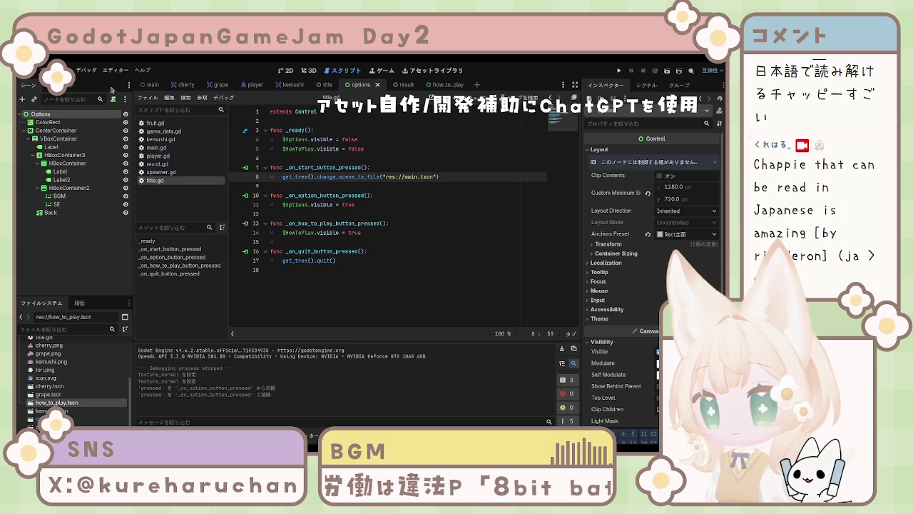
- Move the Options overlay below Logo in the Title scene, save title.gd, and run the project
{"action": "left_click", "coordinate": [324, 86]}
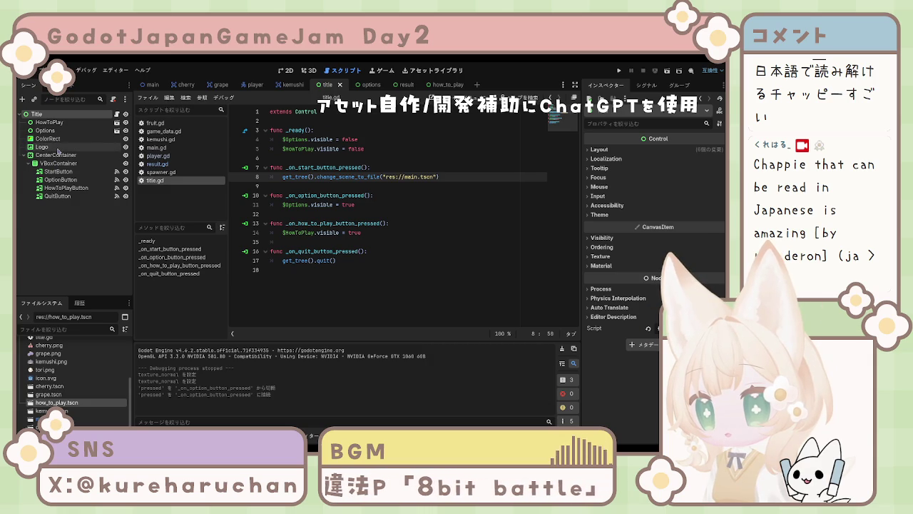
{"action": "mouse_move", "coordinate": [47, 131]}
{"action": "left_mouse_down"}
{"action": "mouse_move", "coordinate": [54, 152]}
{"action": "mouse_move", "coordinate": [57, 126]}
{"action": "mouse_move", "coordinate": [56, 143]}
{"action": "left_mouse_up"}
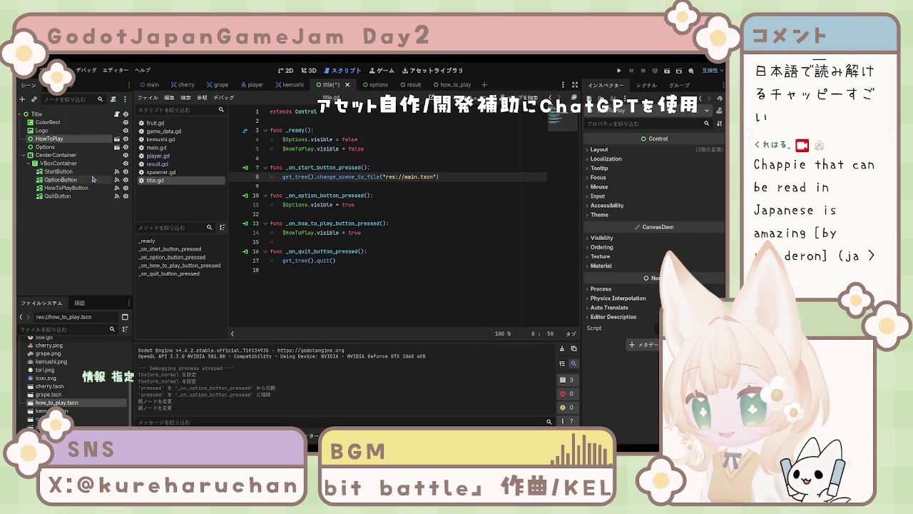
{"action": "left_click", "coordinate": [366, 251]}
{"action": "key", "text": "ctrl+s"}
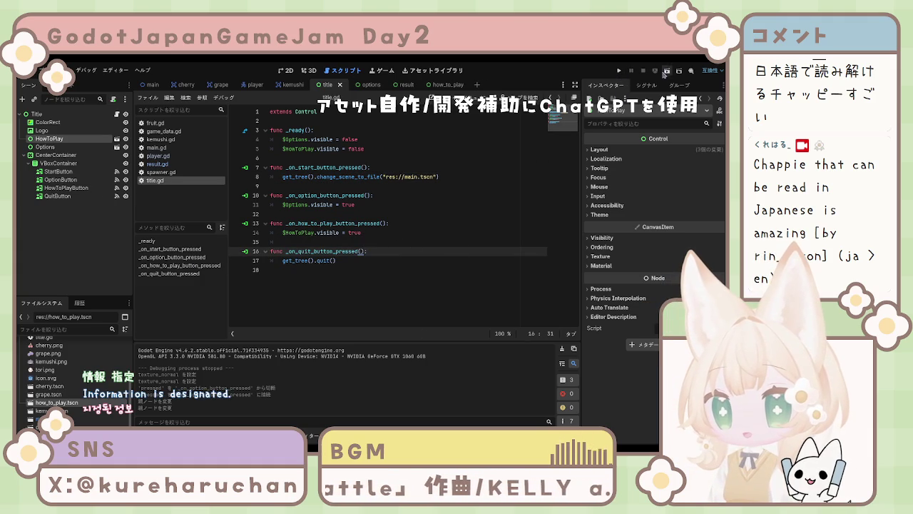
{"action": "left_click", "coordinate": [667, 71]}
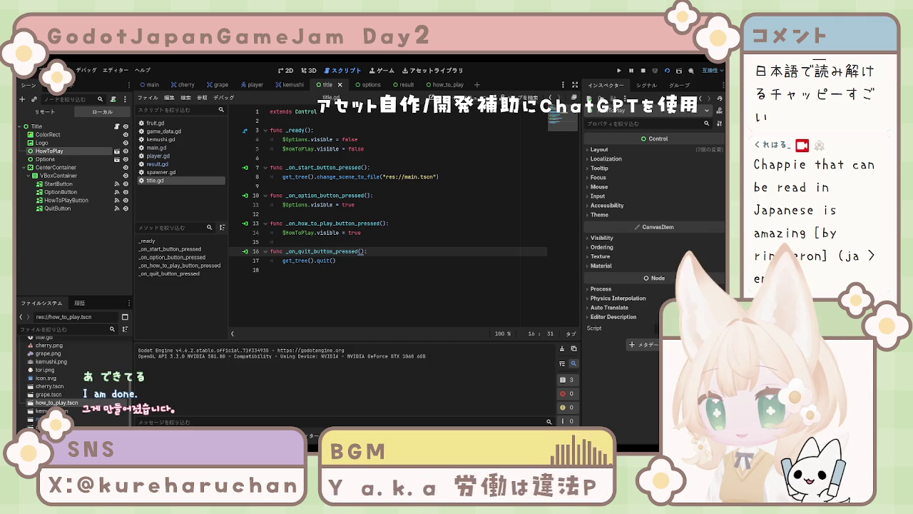
- Move HowToPlay below CenterContainer, re-run the game to test the menu, then stop it
{"action": "key", "text": "F5"}
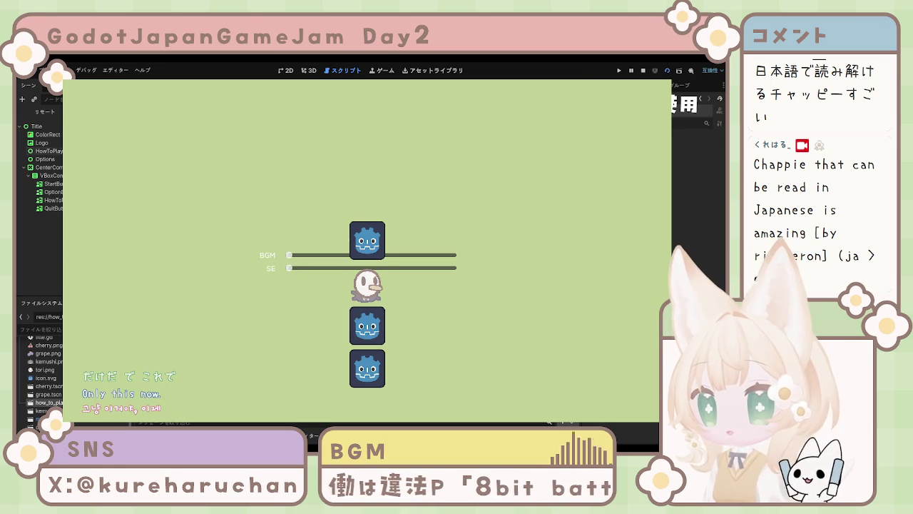
{"action": "mouse_move", "coordinate": [51, 154]}
{"action": "left_mouse_down"}
{"action": "mouse_move", "coordinate": [48, 250]}
{"action": "mouse_move", "coordinate": [44, 217]}
{"action": "mouse_move", "coordinate": [18, 213]}
{"action": "mouse_move", "coordinate": [50, 201]}
{"action": "mouse_move", "coordinate": [44, 152]}
{"action": "mouse_move", "coordinate": [54, 154]}
{"action": "mouse_move", "coordinate": [45, 178]}
{"action": "mouse_move", "coordinate": [43, 152]}
{"action": "left_mouse_up"}
{"action": "key", "text": "F5"}
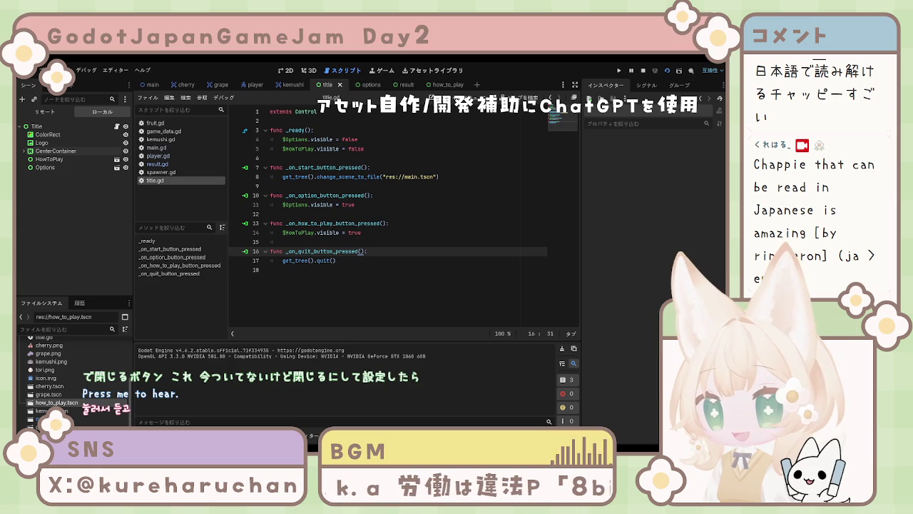
{"action": "key", "text": "F8"}
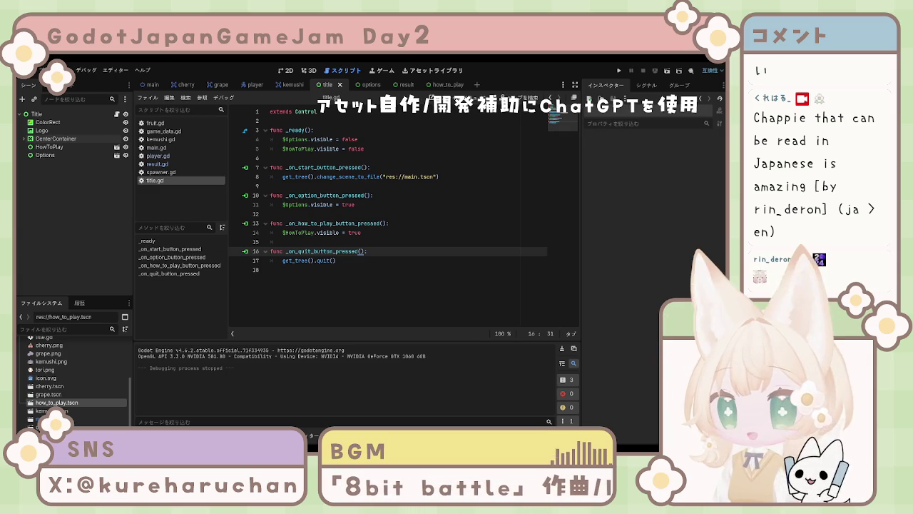
- Run the project again, then open the Options scene and select its Back button
{"action": "left_click", "coordinate": [377, 271]}
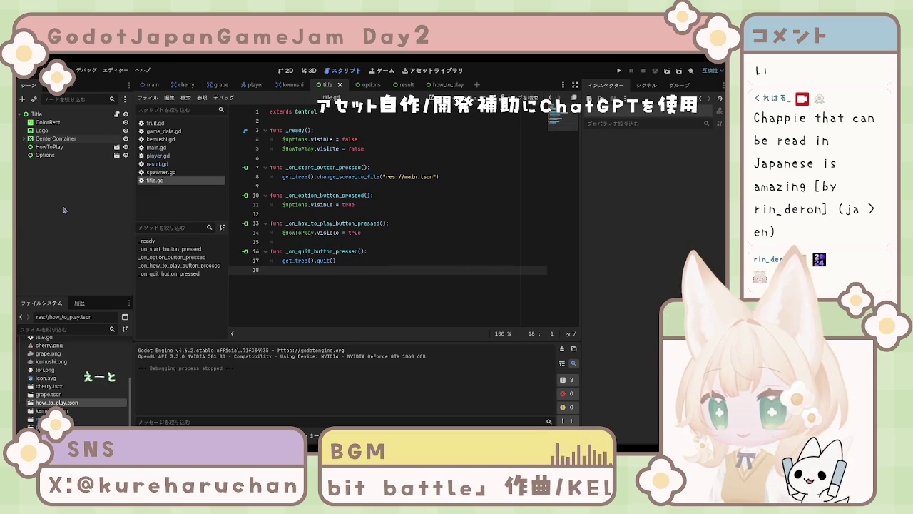
{"action": "left_click", "coordinate": [619, 70]}
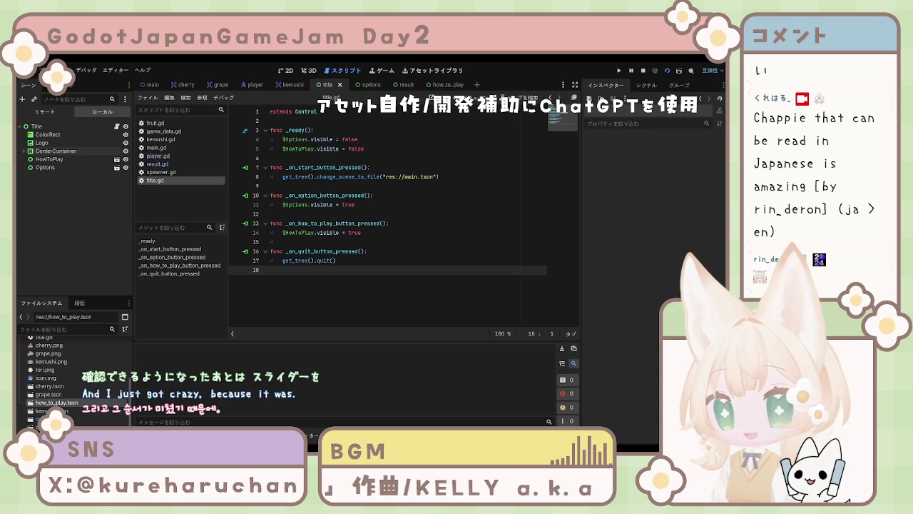
{"action": "left_click", "coordinate": [63, 155]}
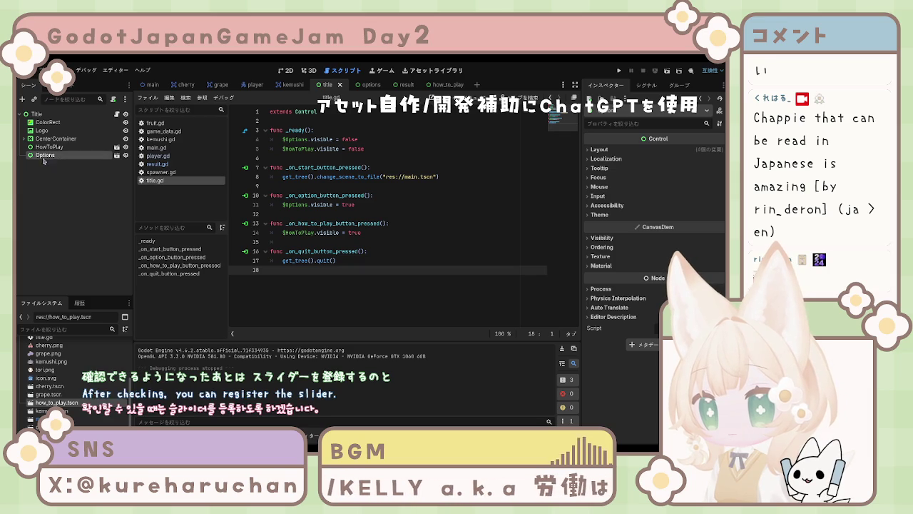
{"action": "left_click", "coordinate": [117, 156]}
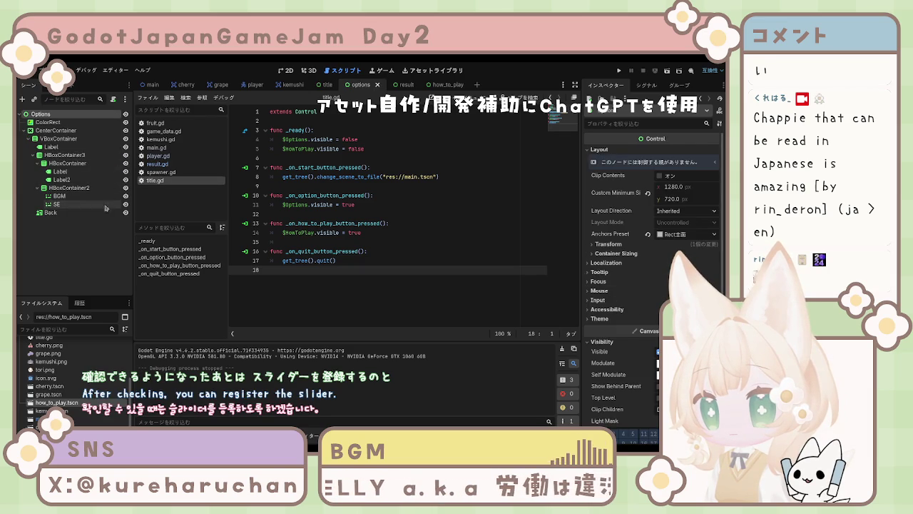
{"action": "left_click", "coordinate": [64, 213]}
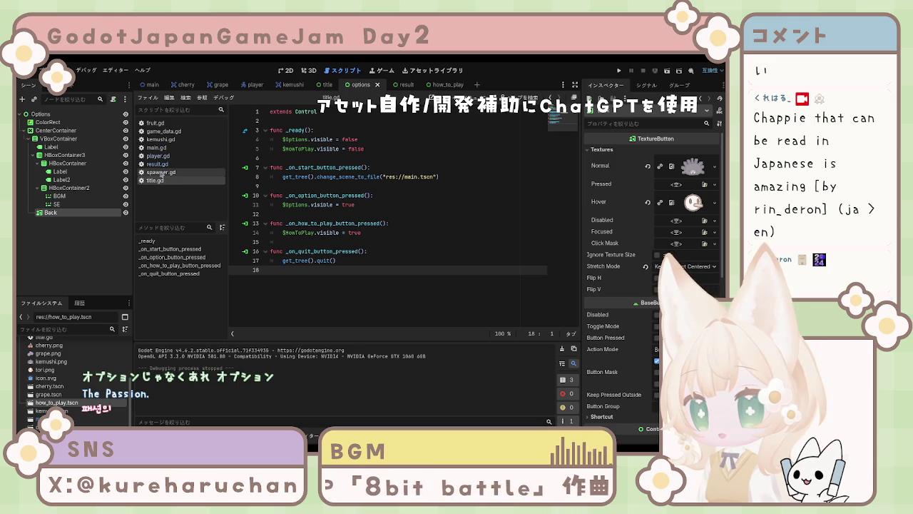
- Browse the project's scripts from main.gd through to the new option.gd
{"action": "left_click", "coordinate": [158, 148]}
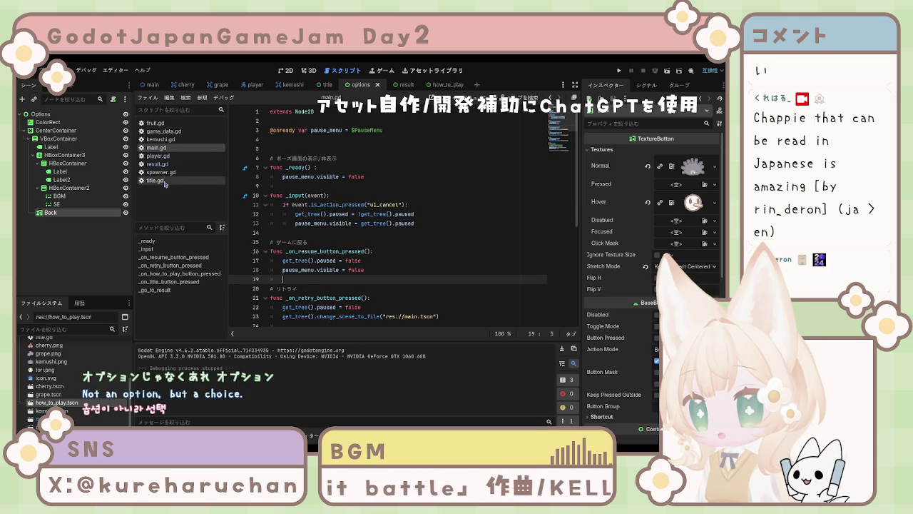
{"action": "left_click", "coordinate": [157, 164]}
{"action": "left_click", "coordinate": [160, 172]}
{"action": "left_click", "coordinate": [158, 156]}
{"action": "left_click", "coordinate": [157, 164]}
{"action": "left_click", "coordinate": [161, 172]}
{"action": "left_click", "coordinate": [155, 123]}
{"action": "left_click", "coordinate": [155, 179]}
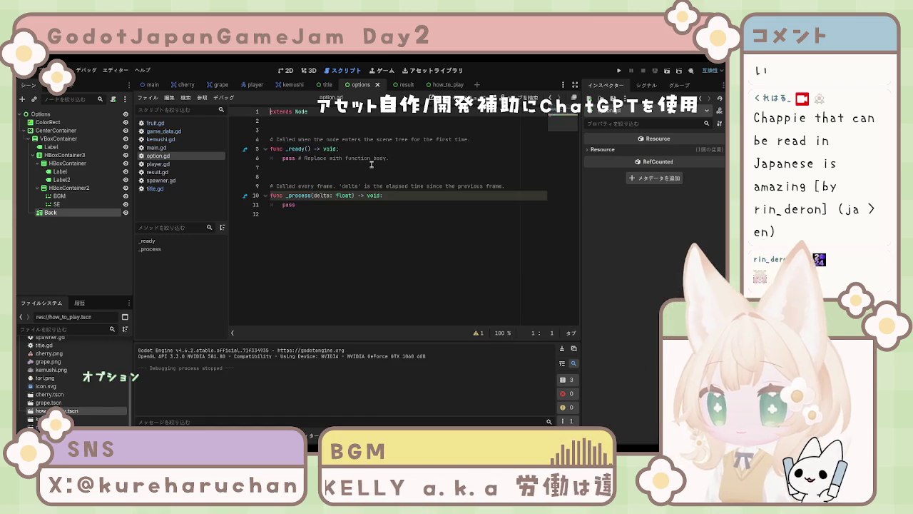
- Clear all template code in option.gd and leave only 'extends Control' followed by an empty line
{"action": "left_click", "coordinate": [324, 212]}
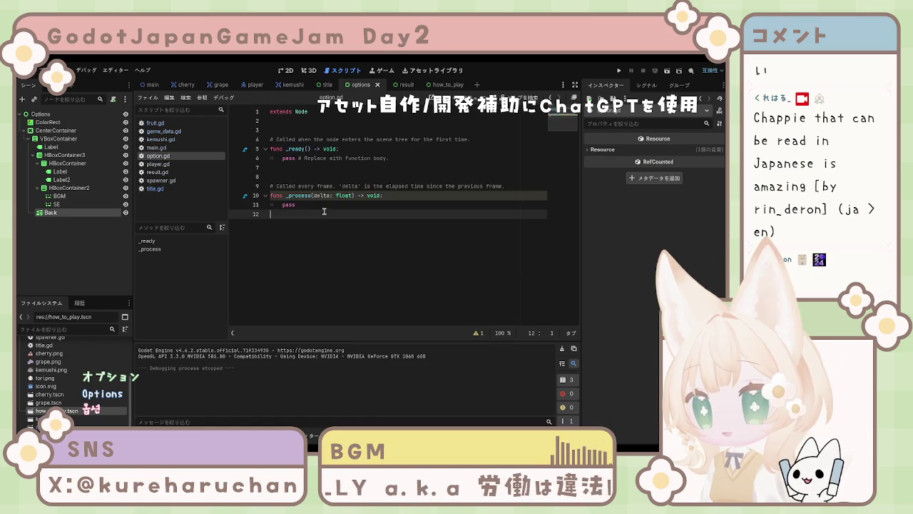
{"action": "key", "text": "ctrl+a"}
{"action": "key", "text": "BackSpace"}
{"action": "type", "text": "extends"}
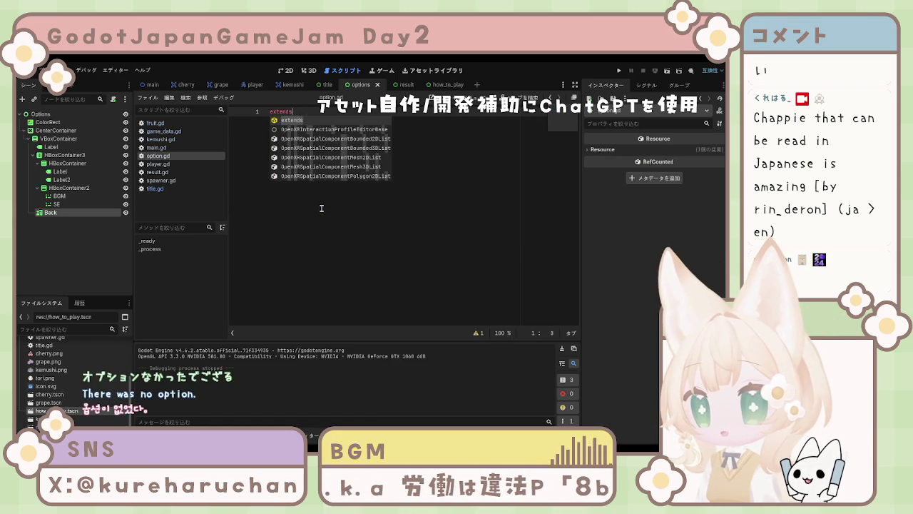
{"action": "type", "text": " Control"}
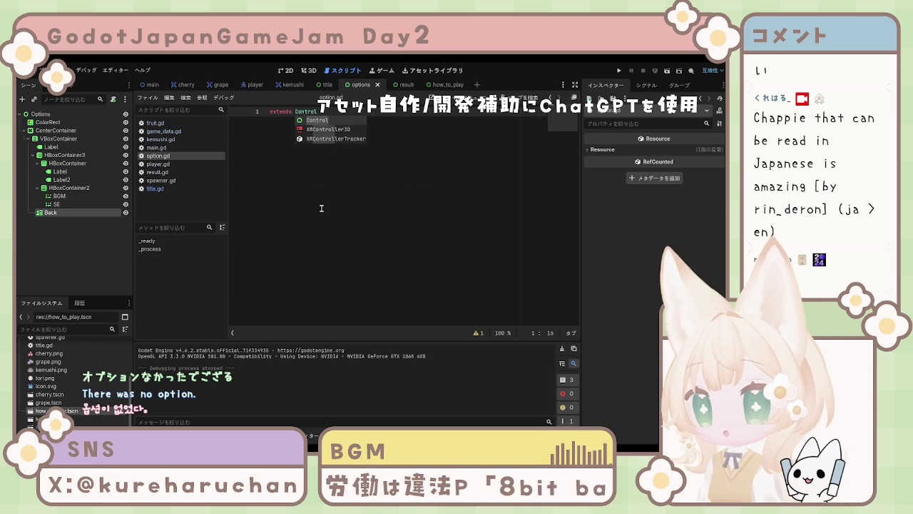
{"action": "key", "text": "Return"}
{"action": "key", "text": "Return"}
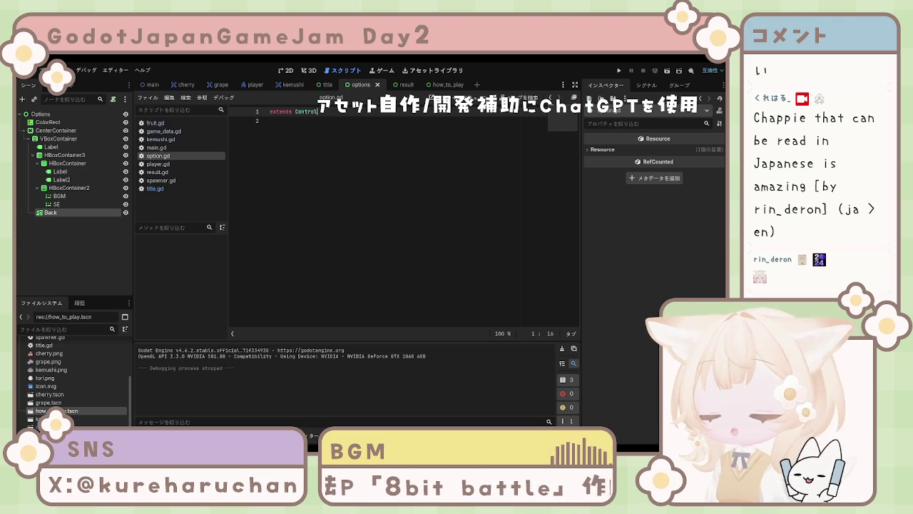
{"action": "left_click", "coordinate": [370, 190]}
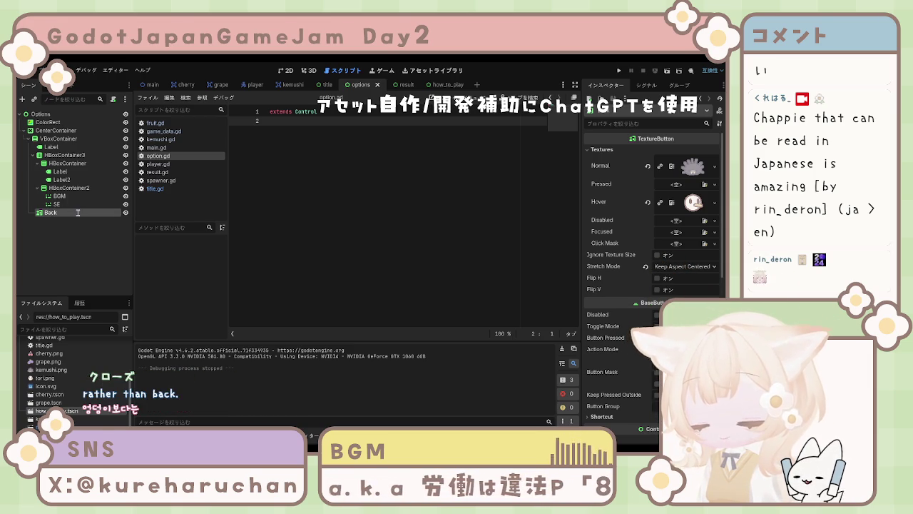
- Rename the Back node to Close, save the Options scene, and run it on its own
{"action": "type", "text": "Close"}
{"action": "key", "text": "Return"}
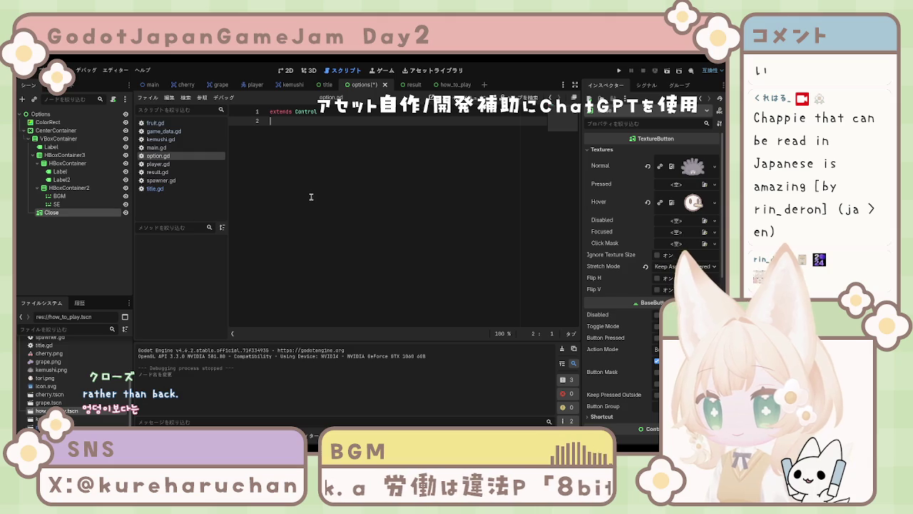
{"action": "key", "text": "ctrl+s"}
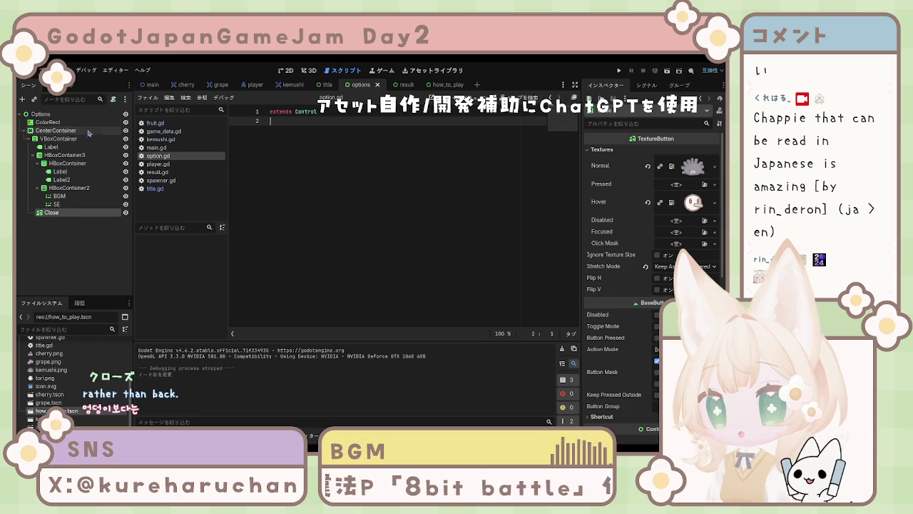
{"action": "left_click", "coordinate": [41, 115]}
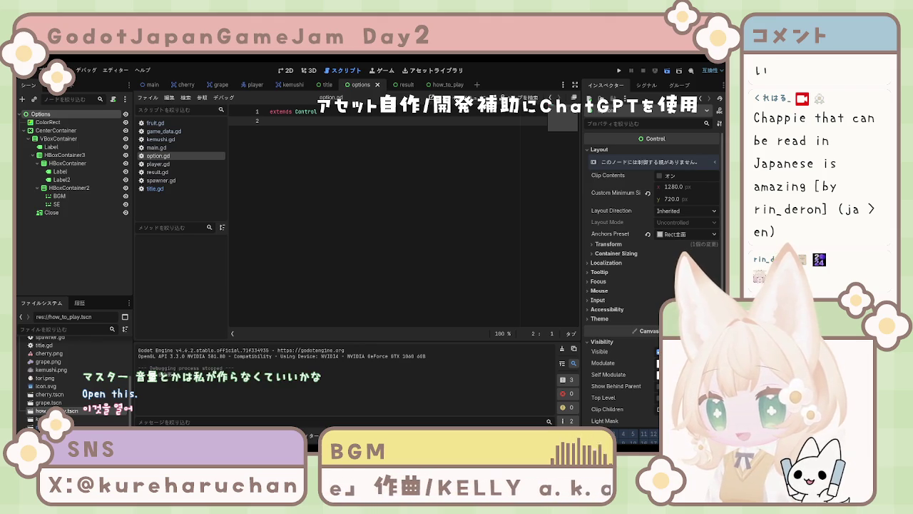
{"action": "key", "text": "F6"}
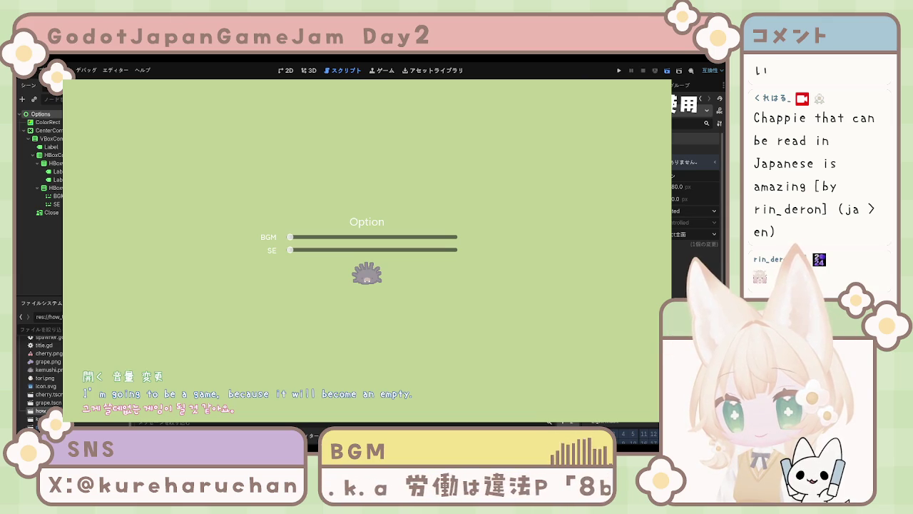
- Stop the running Options scene test
{"action": "key", "text": "F8"}
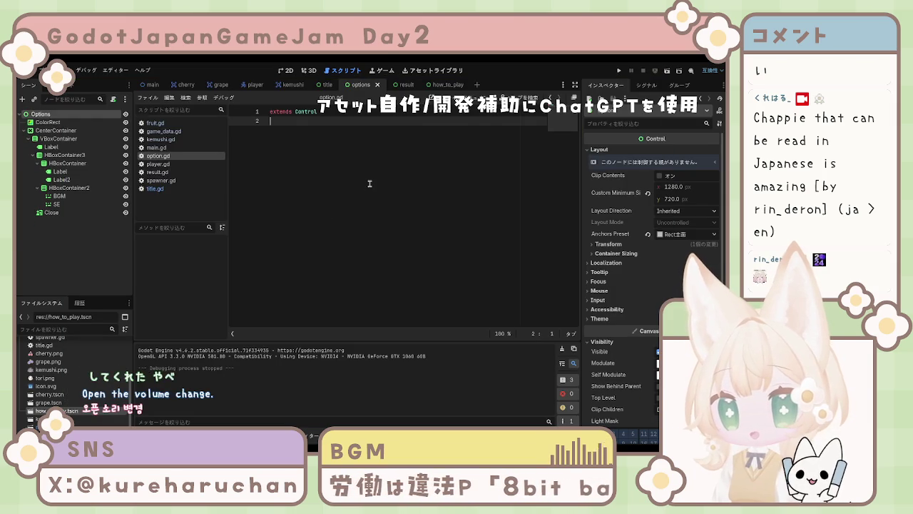
{"action": "key", "text": "Return"}
{"action": "type", "text": "@onrea"}
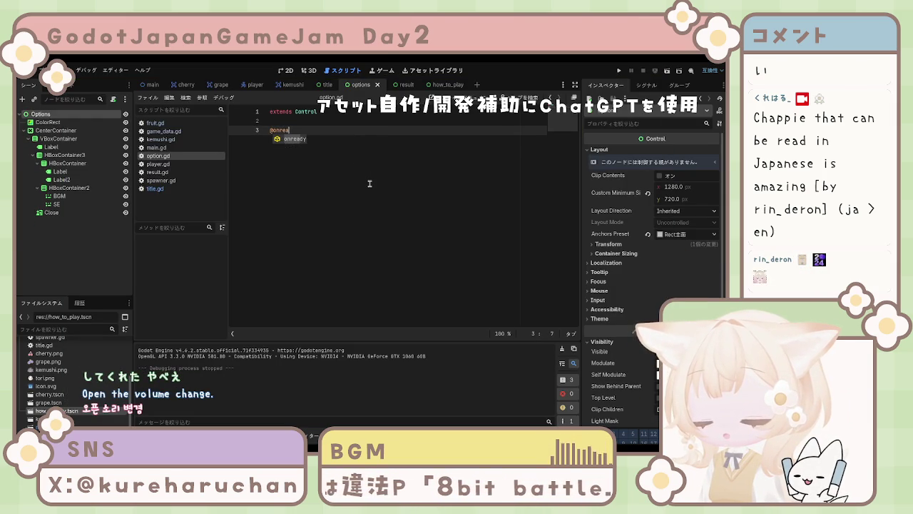
{"action": "key", "text": "Return"}
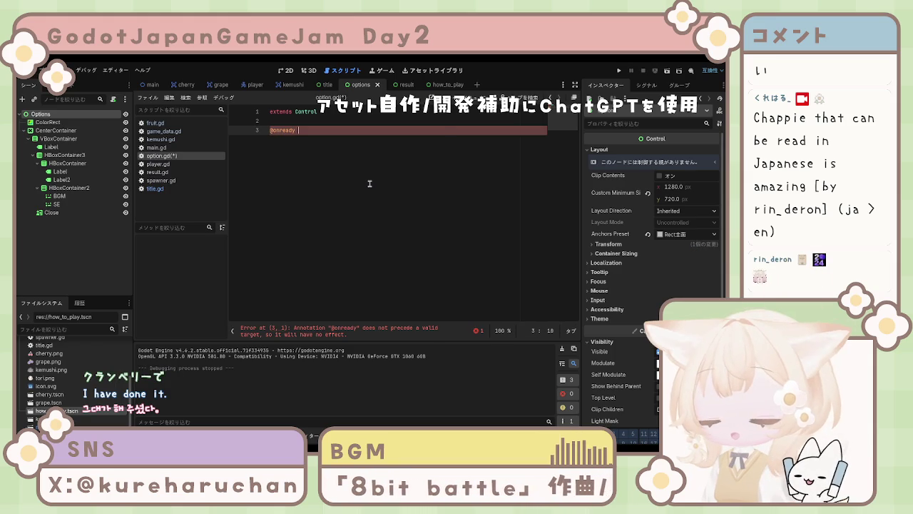
{"action": "type", "text": "var"}
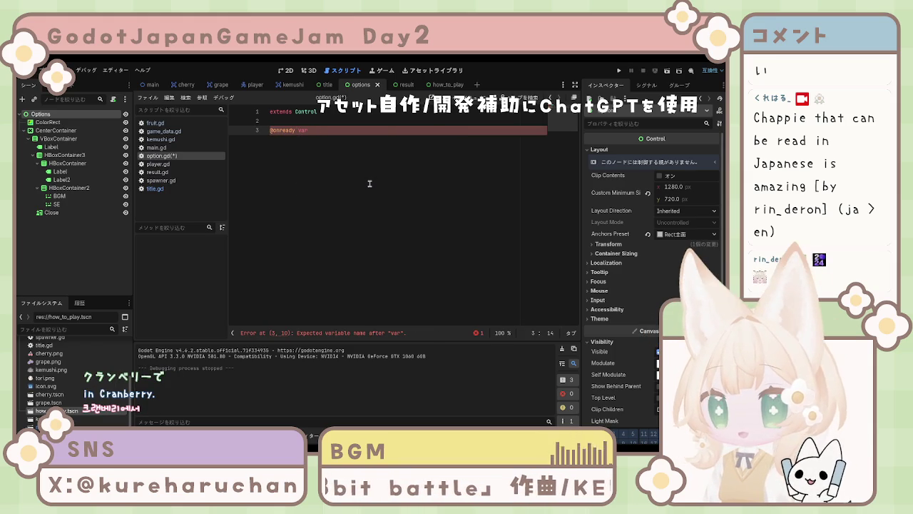
{"action": "type", "text": " bgm"}
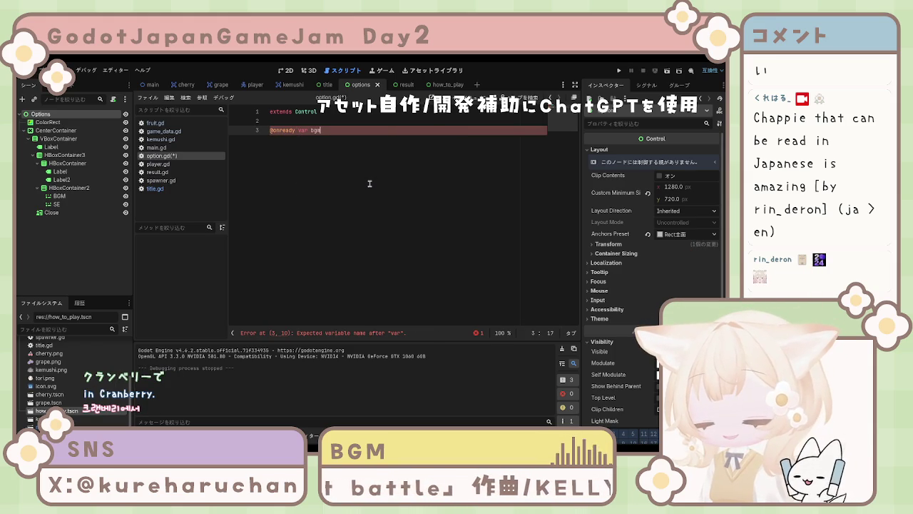
{"action": "type", "text": "_slider"}
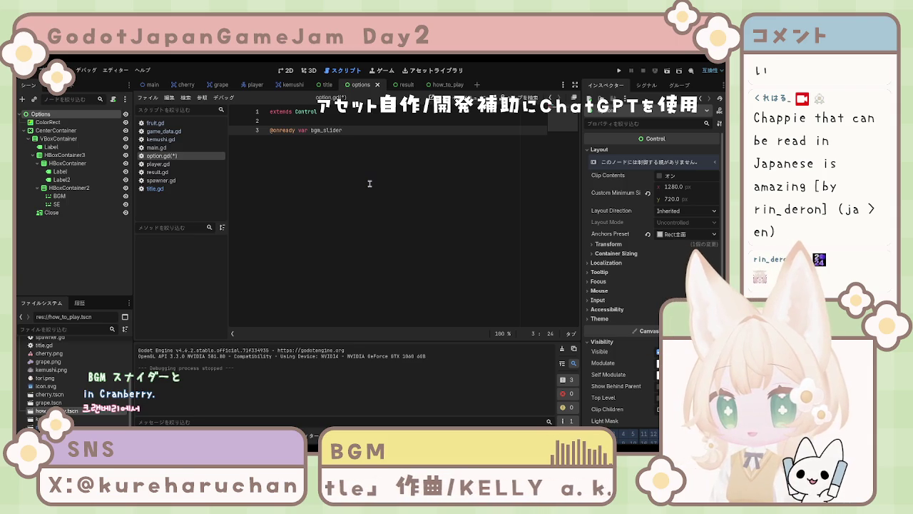
{"action": "type", "text": " ="}
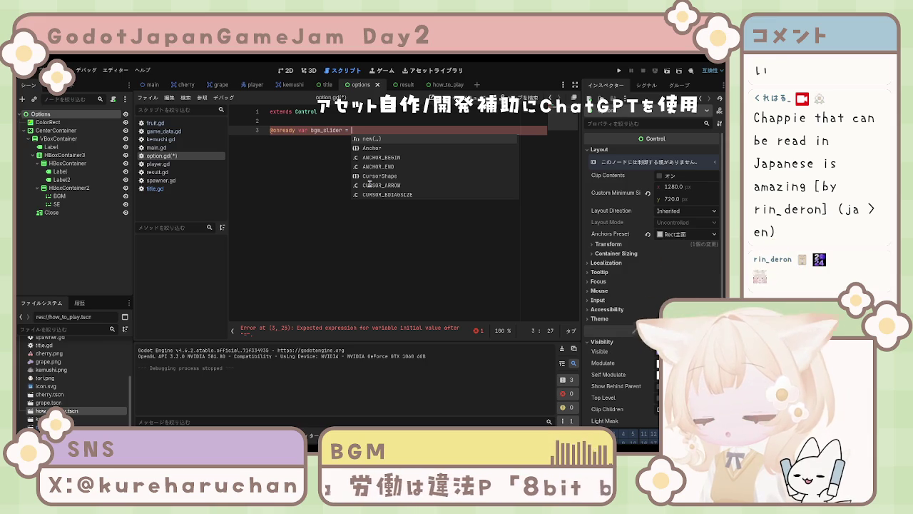
{"action": "type", "text": "$"}
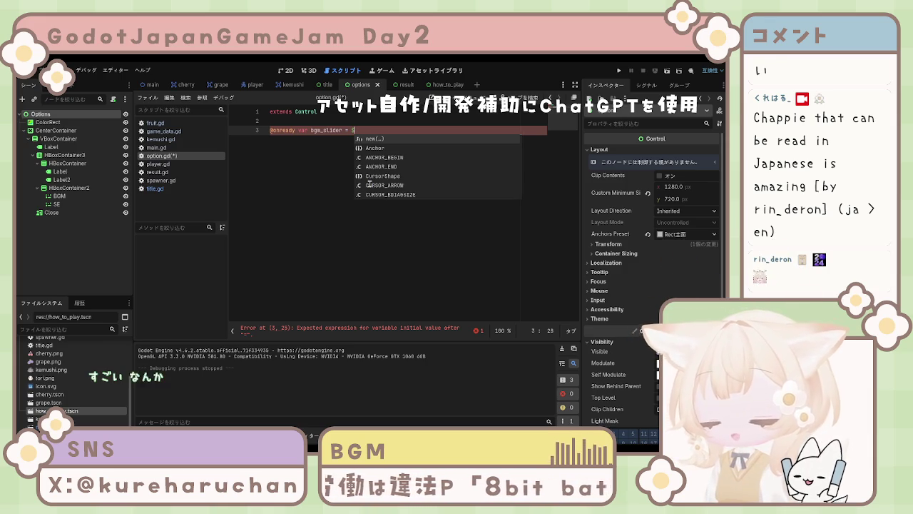
{"action": "type", "text": "("}
{"action": "key", "text": "BackSpace"}
{"action": "type", "text": "Center"}
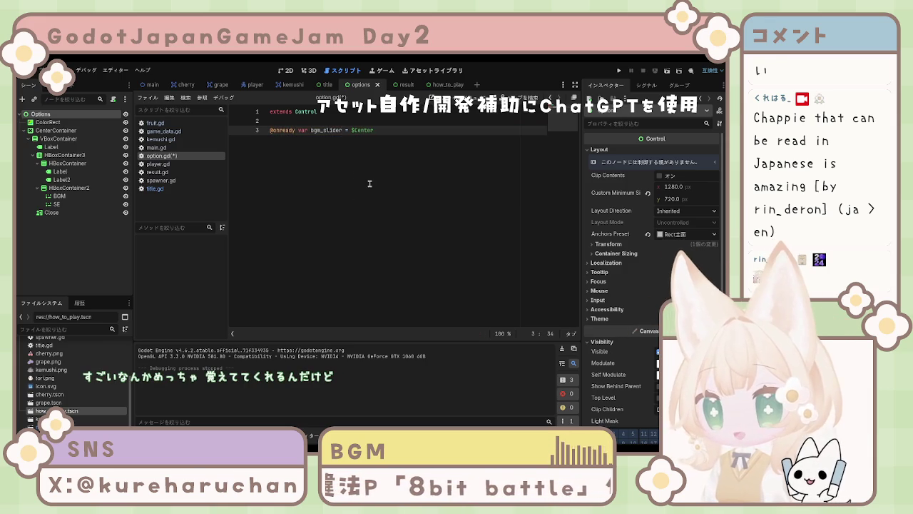
{"action": "type", "text": "Container"}
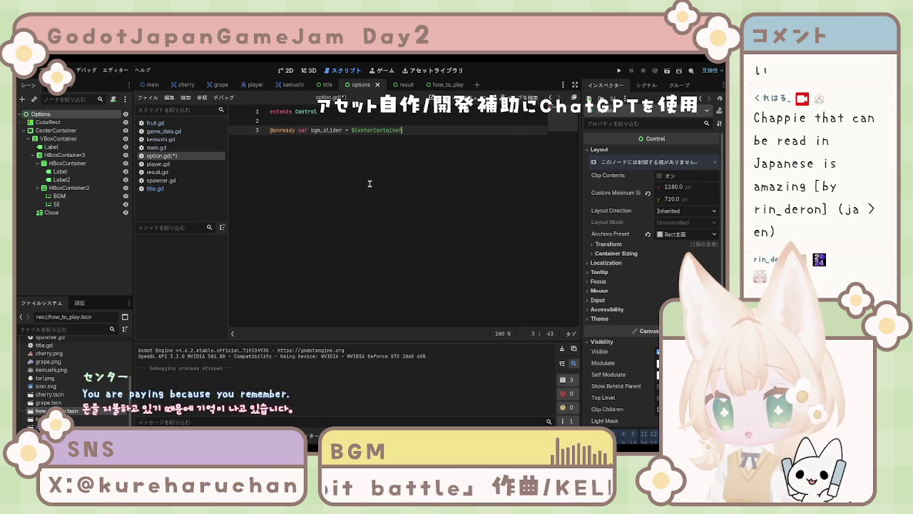
{"action": "type", "text": "/"}
{"action": "type", "text": "VB"}
{"action": "type", "text": "B"}
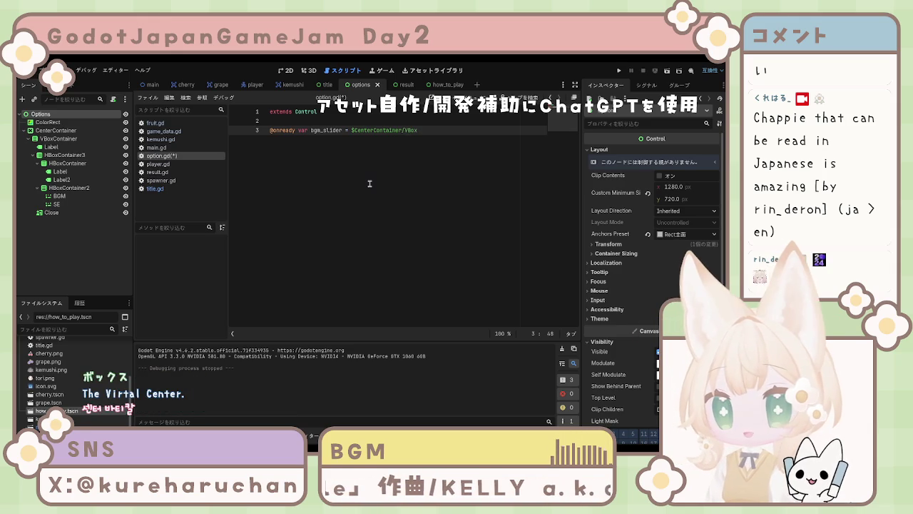
{"action": "type", "text": "xContainer"}
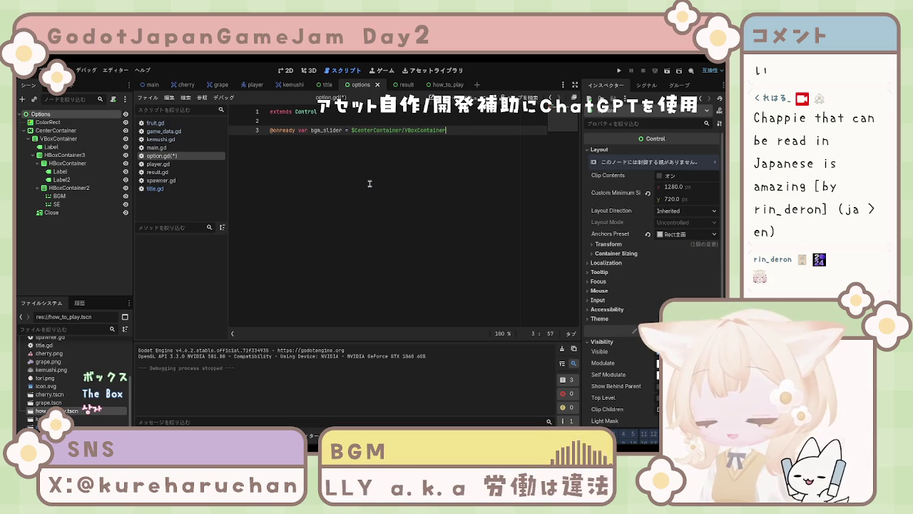
{"action": "type", "text": "/HB"}
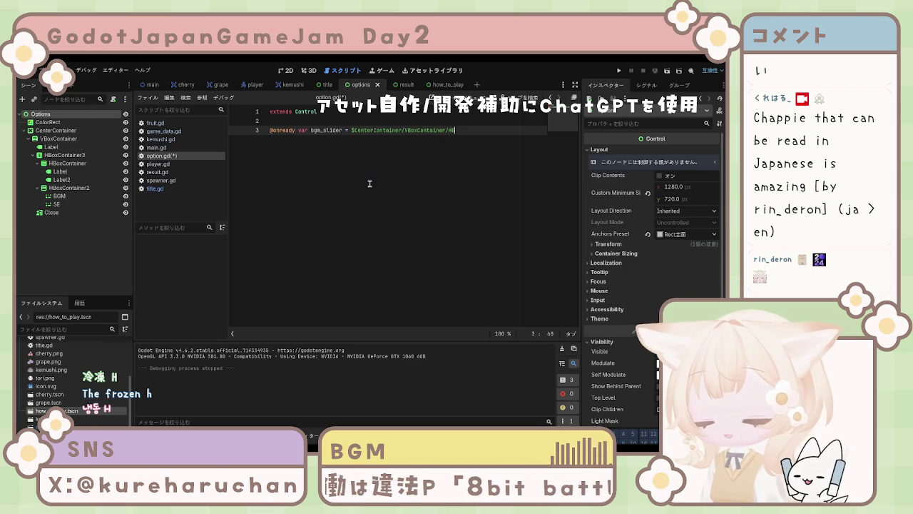
{"action": "type", "text": "oxContainer"}
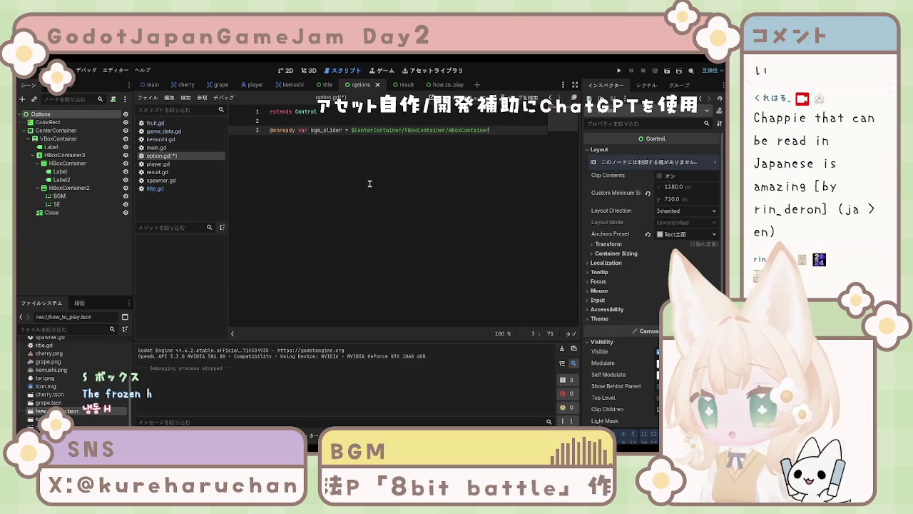
{"action": "type", "text": "/"}
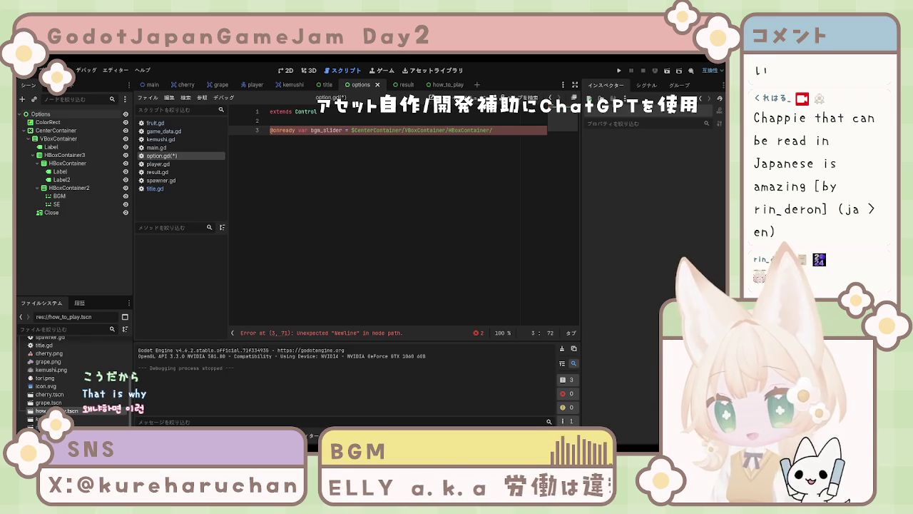
{"action": "left_click", "coordinate": [276, 135], "text": "shift"}
- Replace the unfinished bgm_slider line with func _ready(): containing visible = false
{"action": "key", "text": "BackSpace"}
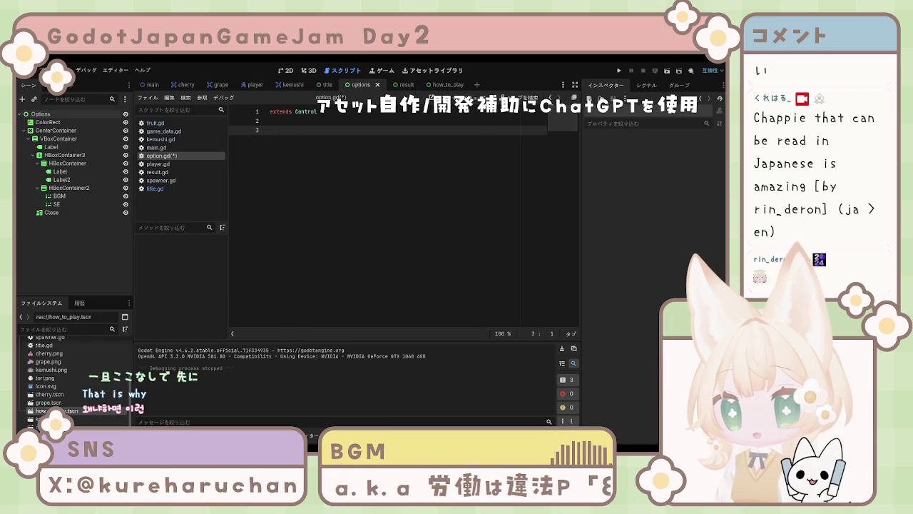
{"action": "type", "text": "func"}
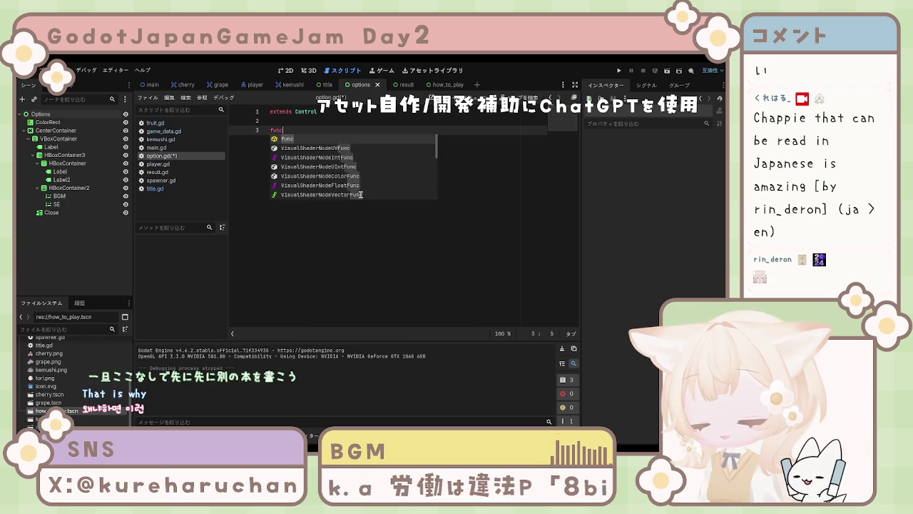
{"action": "type", "text": " _"}
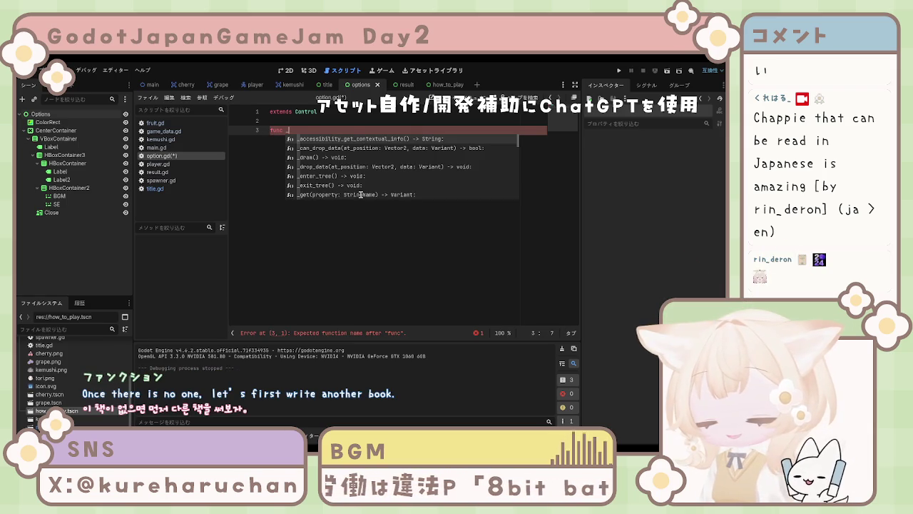
{"action": "type", "text": "read"}
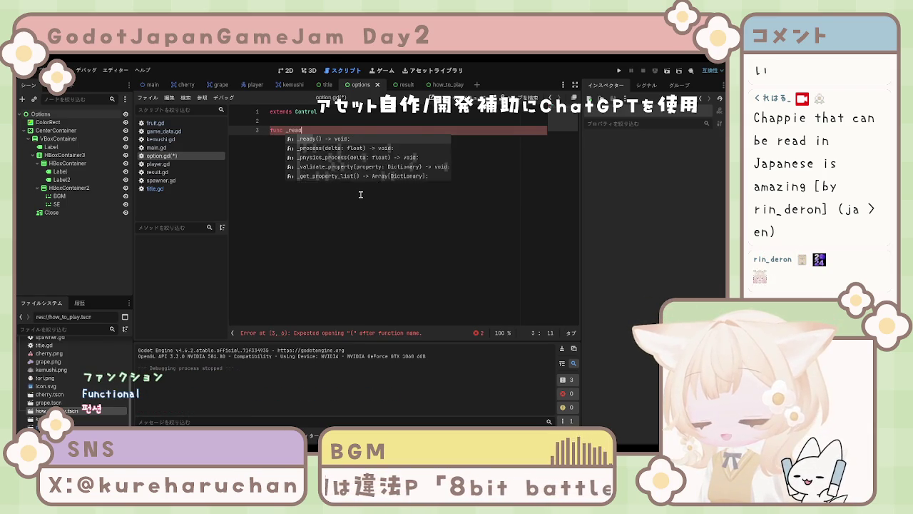
{"action": "type", "text": "y"}
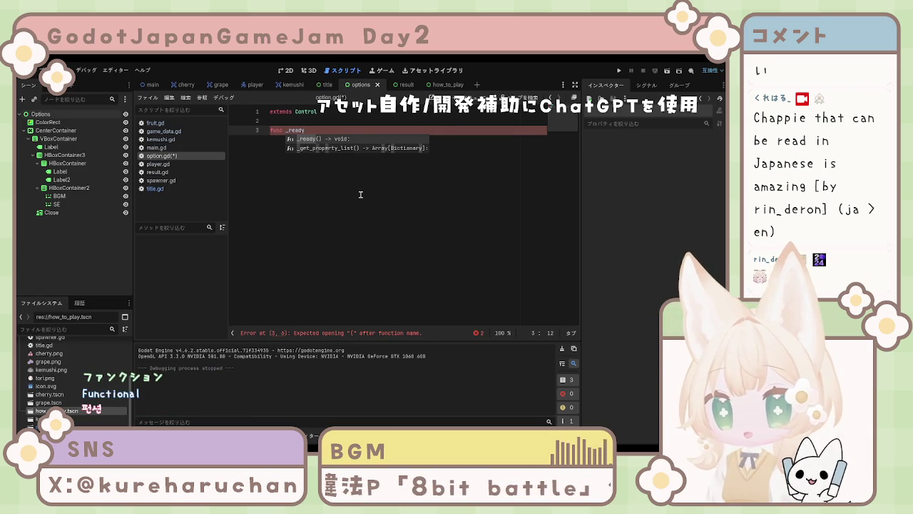
{"action": "type", "text": "():"}
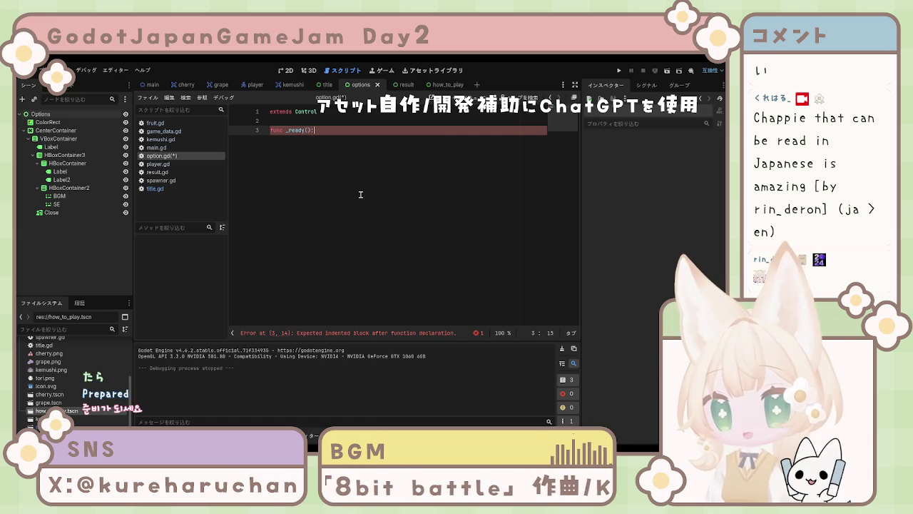
{"action": "key", "text": "Return"}
{"action": "type", "text": "visi"}
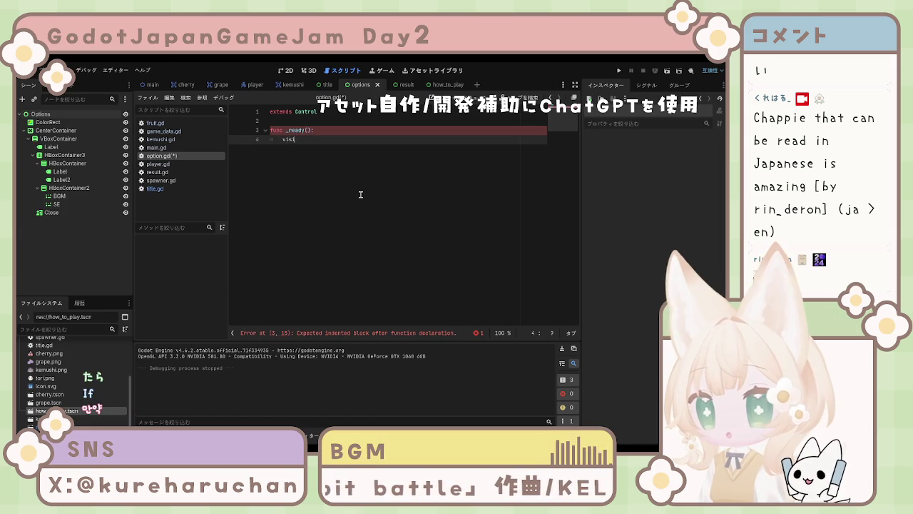
{"action": "type", "text": "ble"}
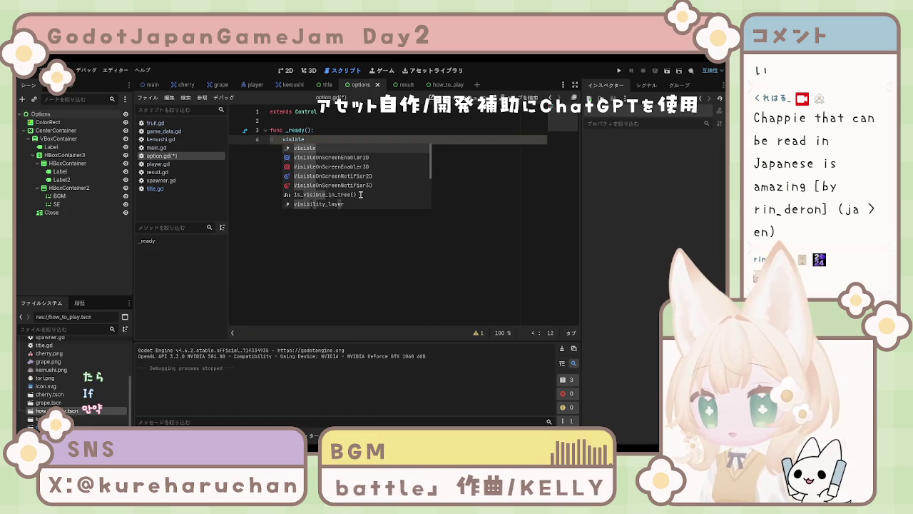
{"action": "type", "text": " = false"}
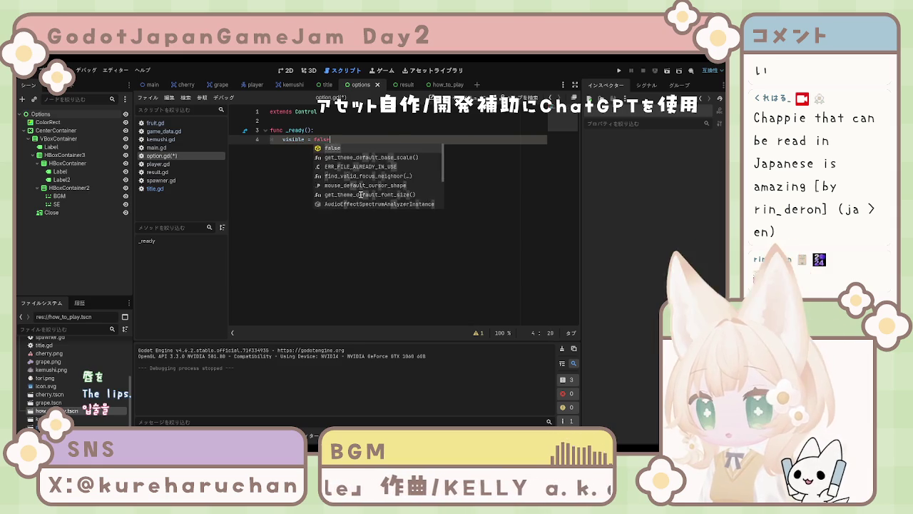
{"action": "key", "text": "Return"}
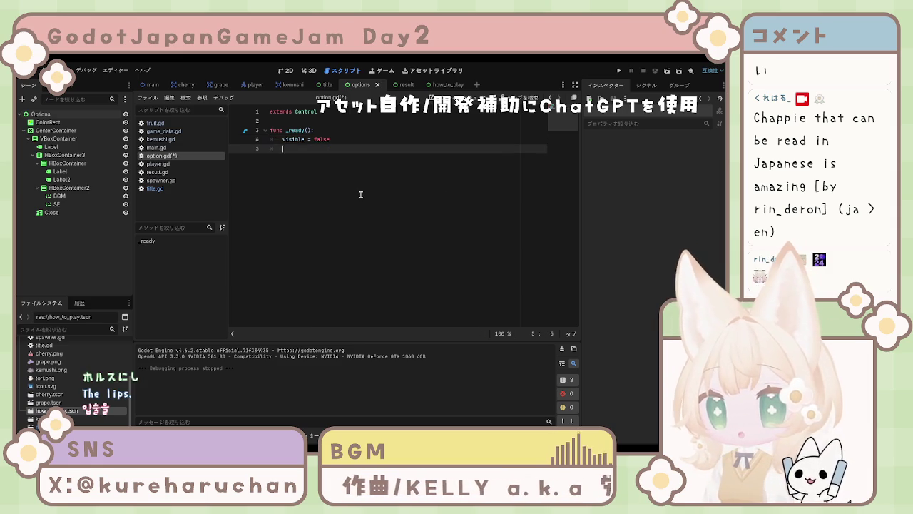
{"action": "key", "text": "Return"}
- In _ready, add bgm_slider.value = AudioServer.get_bus_volume_db(1) and begin a new line
{"action": "type", "text": "bg"}
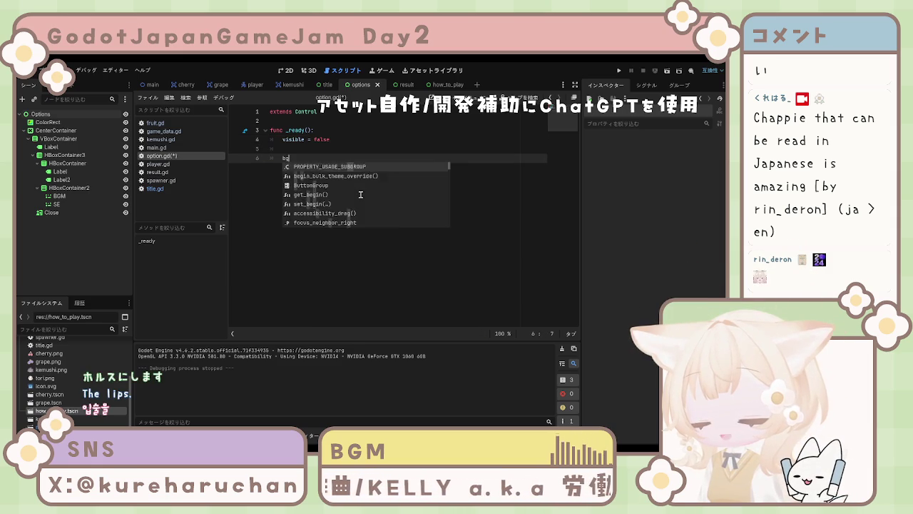
{"action": "type", "text": "m_slider"}
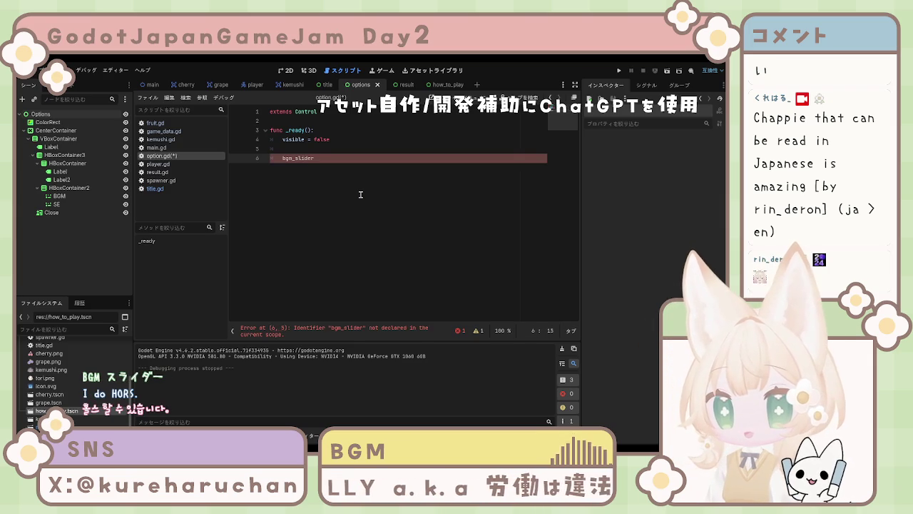
{"action": "type", "text": "."}
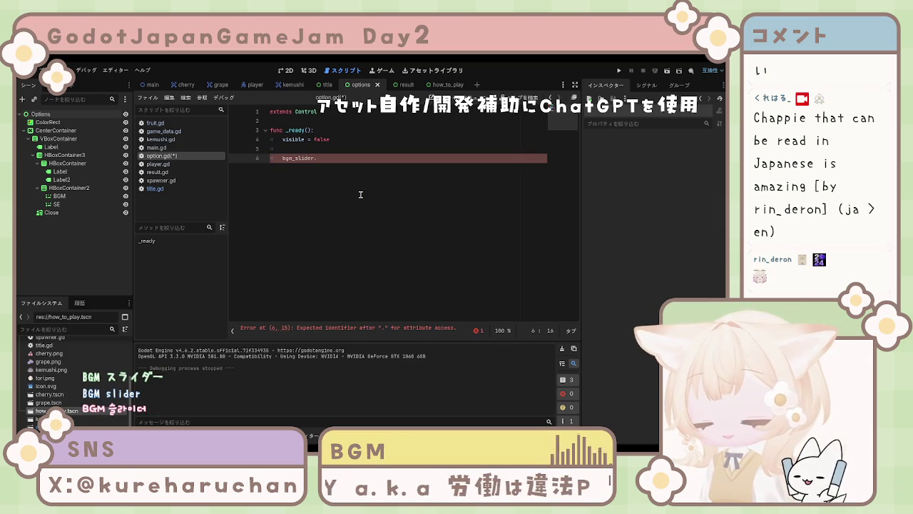
{"action": "type", "text": "value"}
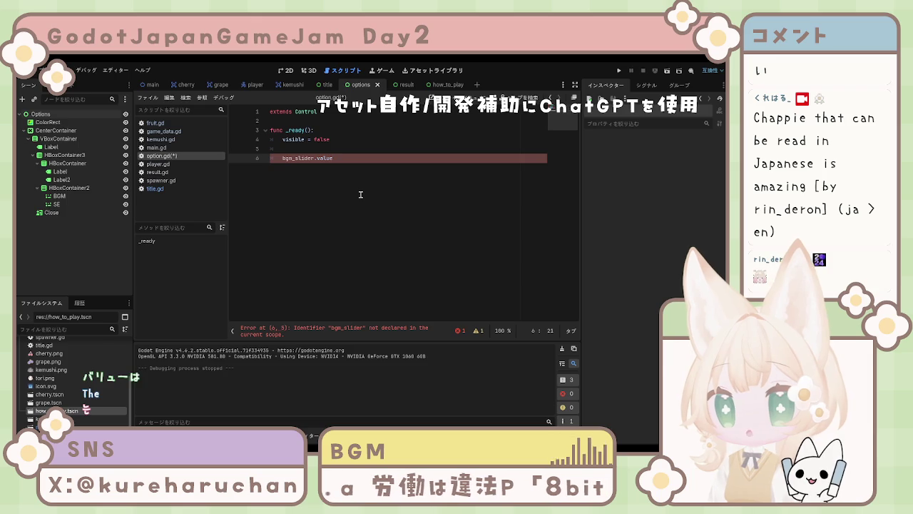
{"action": "type", "text": " = "}
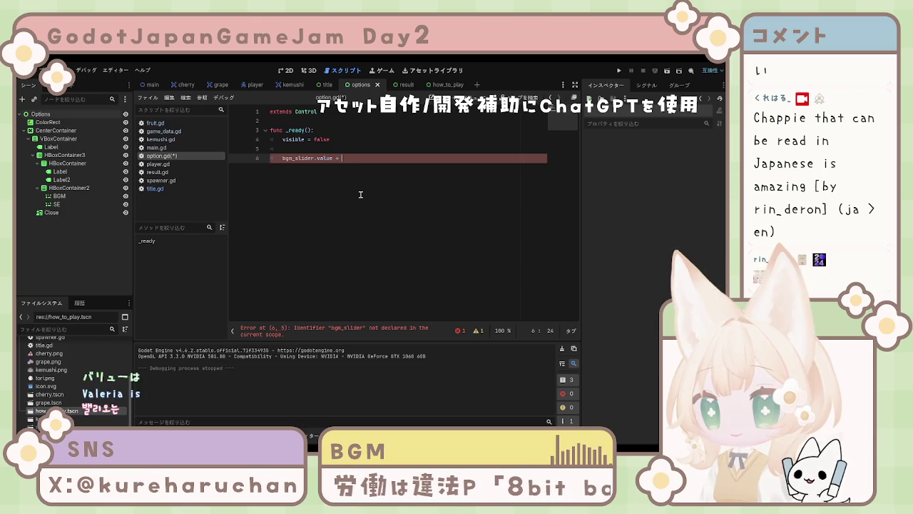
{"action": "type", "text": "A"}
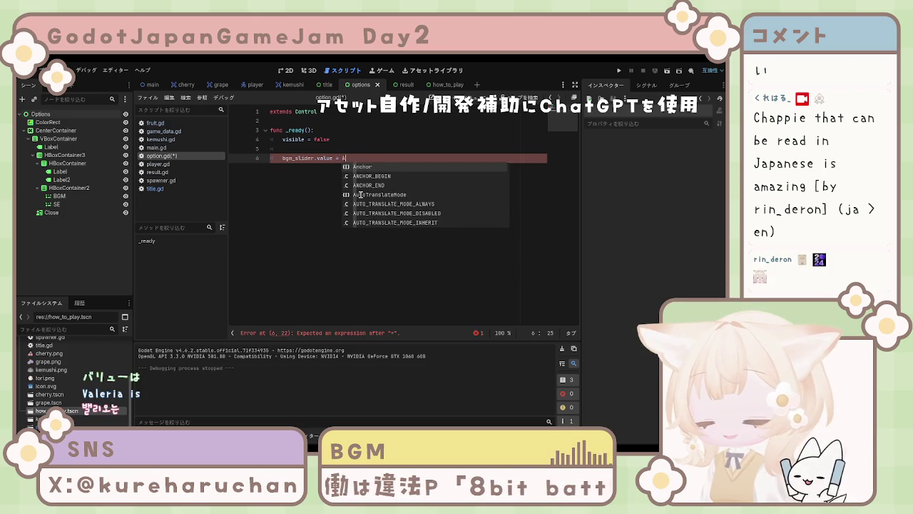
{"action": "type", "text": "udio"}
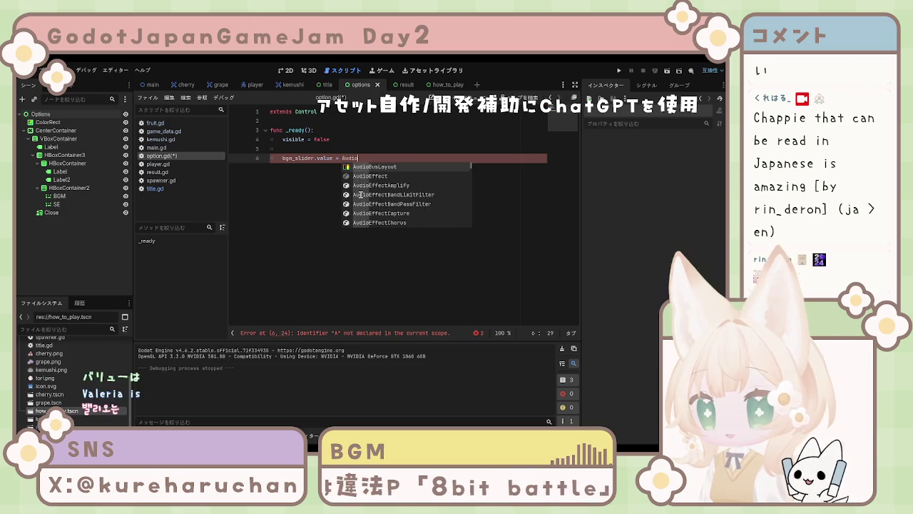
{"action": "type", "text": "S"}
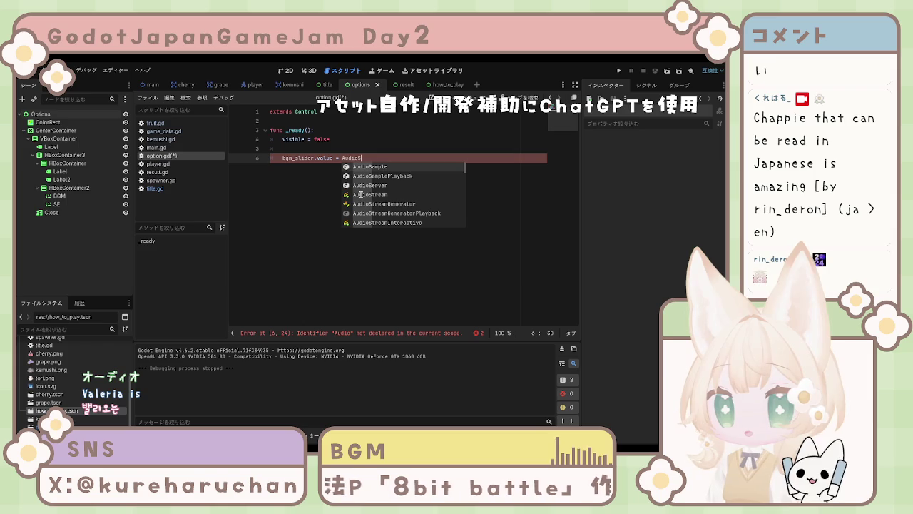
{"action": "type", "text": "erv"}
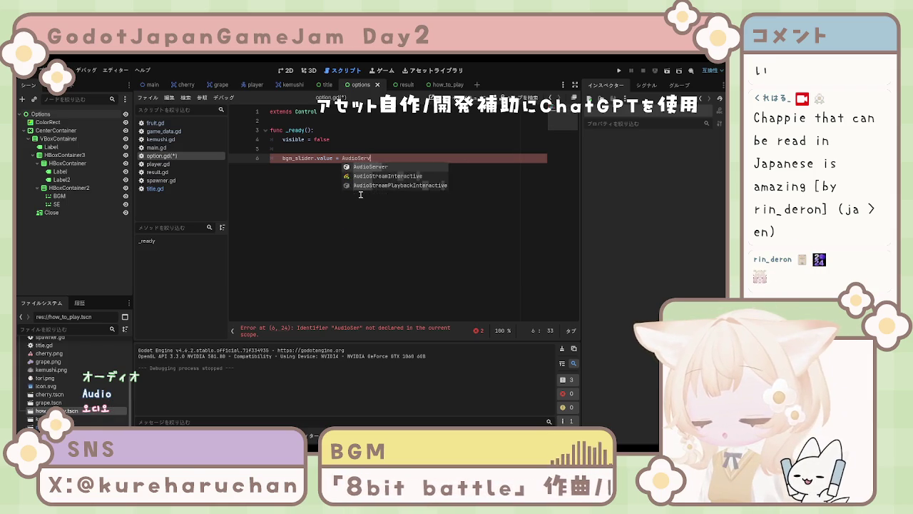
{"action": "key", "text": "Return"}
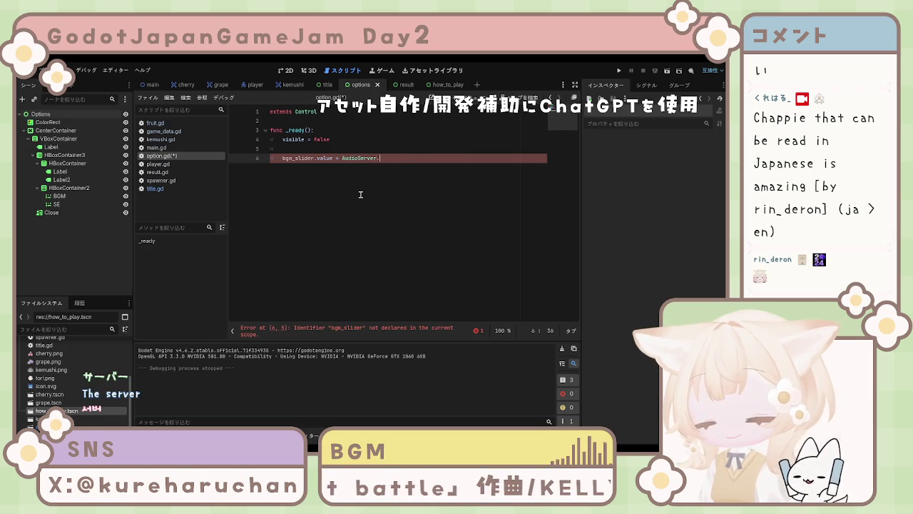
{"action": "type", "text": "."}
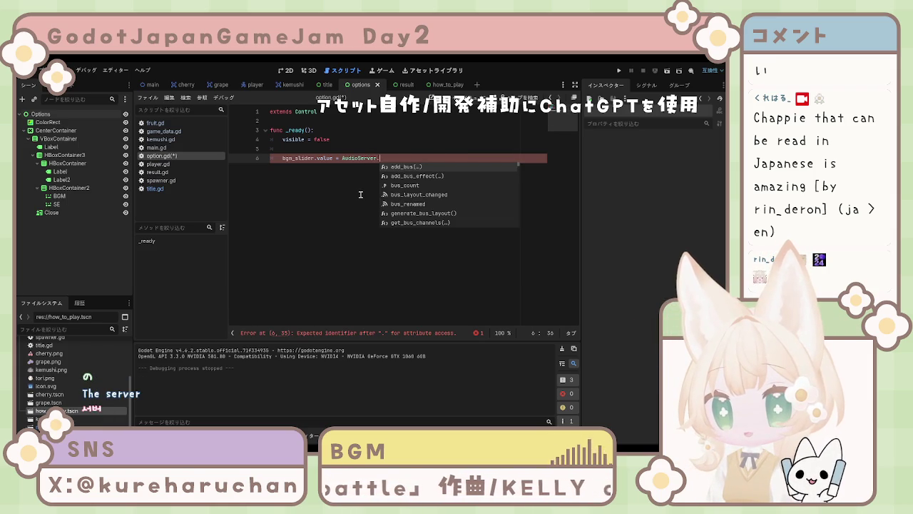
{"action": "type", "text": "get"}
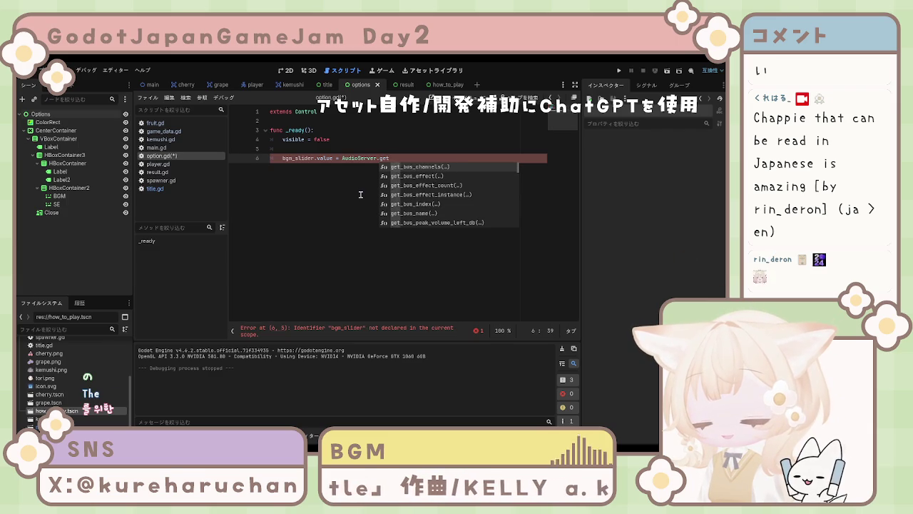
{"action": "key", "text": "Down"}
{"action": "key", "text": "Down"}
{"action": "key", "text": "Down"}
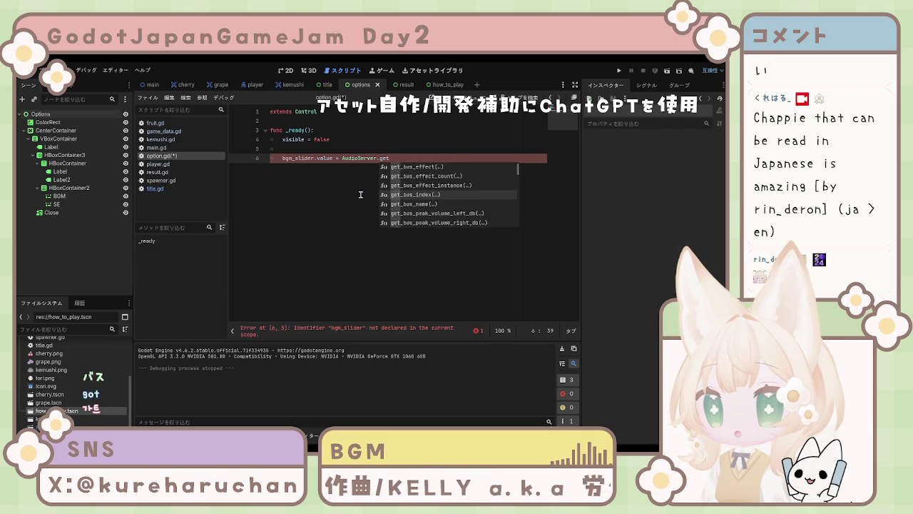
{"action": "key", "text": "Down"}
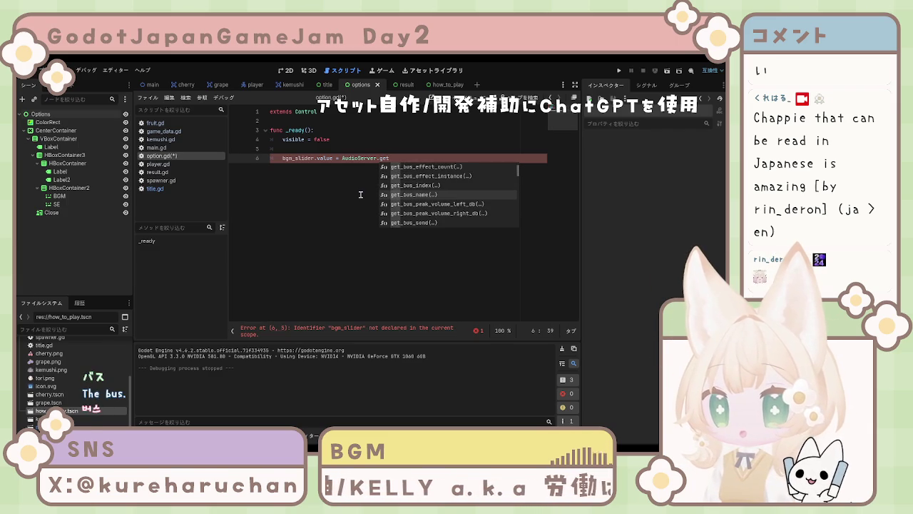
{"action": "key", "text": "Down"}
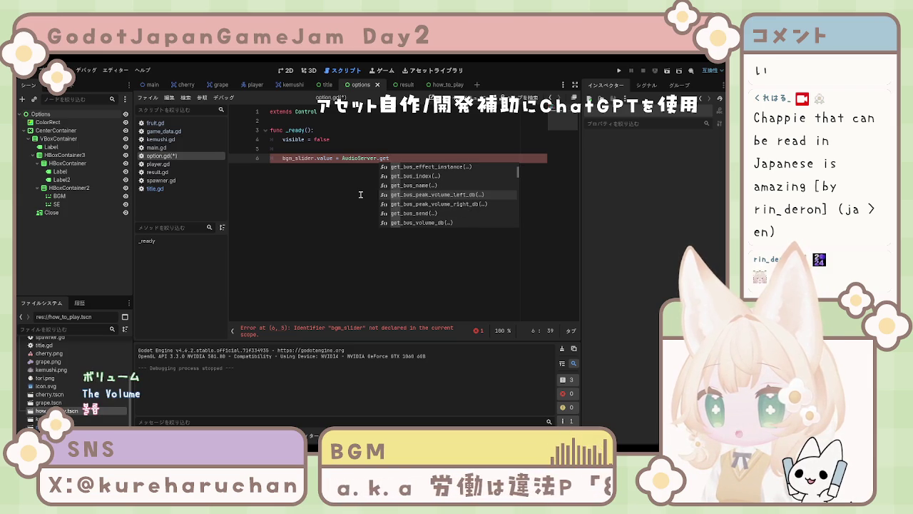
{"action": "key", "text": "Down"}
{"action": "key", "text": "Down"}
{"action": "key", "text": "Down"}
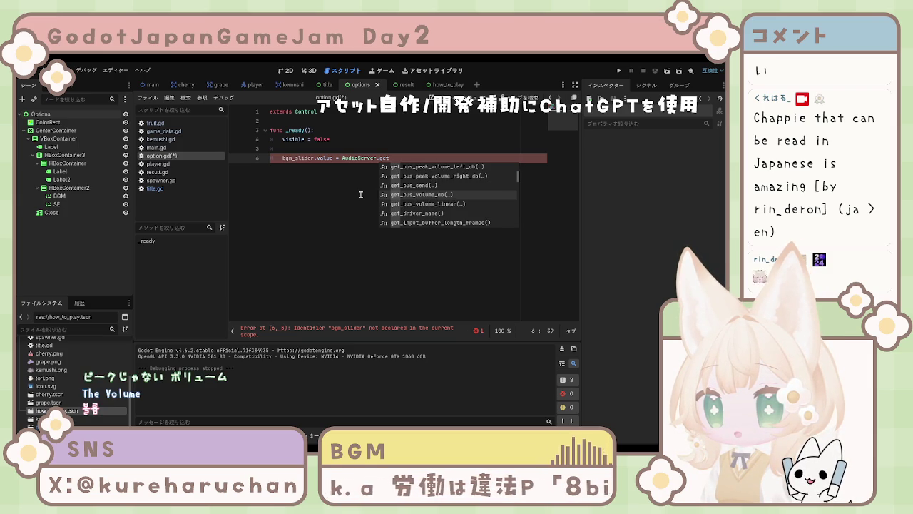
{"action": "key", "text": "Return"}
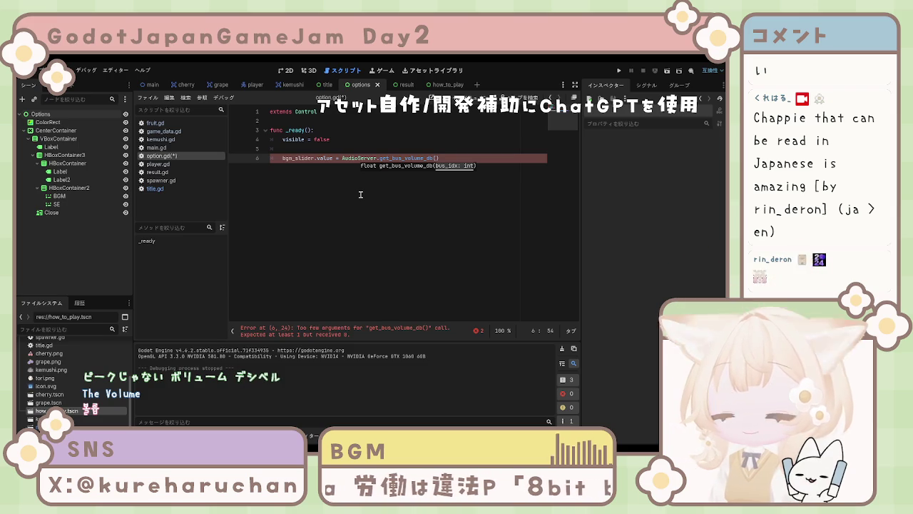
{"action": "type", "text": "1)"}
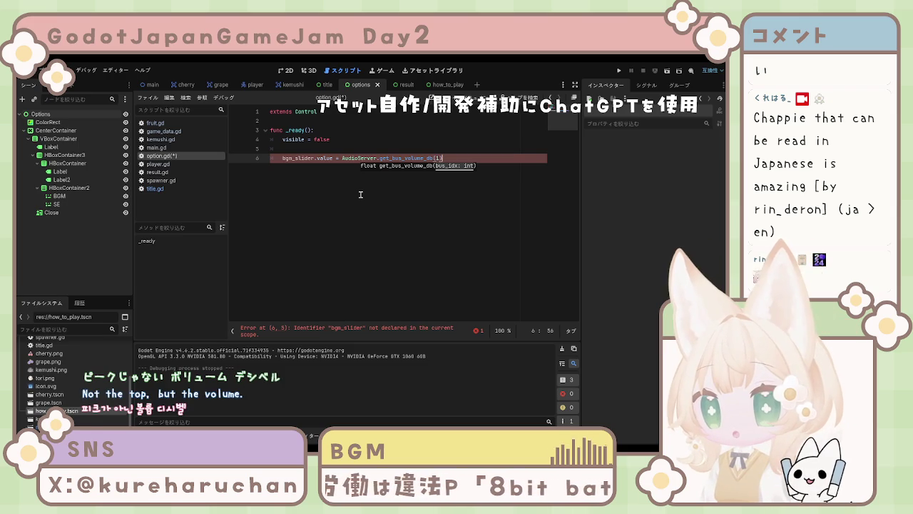
{"action": "key", "text": "Return"}
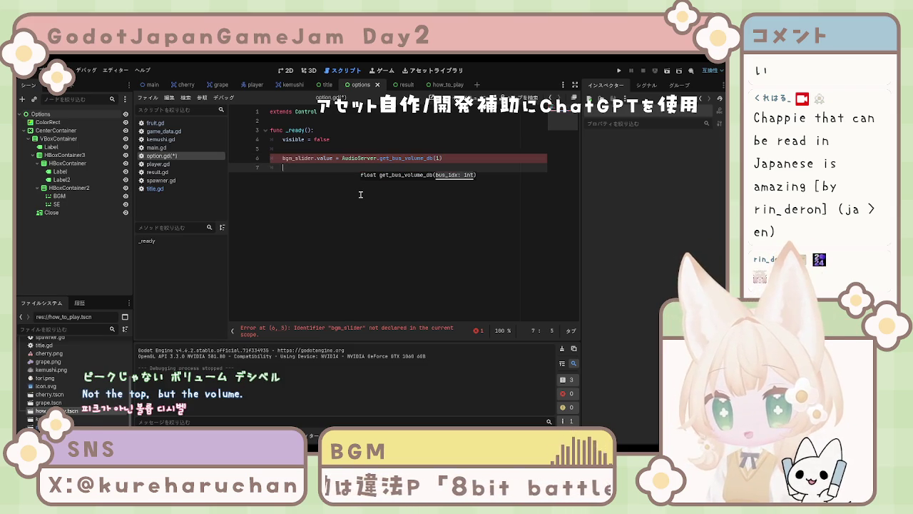
- Duplicate the bgm line as se_slider.value = AudioServer.get_bus_volume_db(2) on line 7
{"action": "left_click_drag", "start_coordinate": [283, 158], "coordinate": [443, 158]}
{"action": "key", "text": "ctrl+c"}
{"action": "left_click", "coordinate": [404, 173]}
{"action": "key", "text": "ctrl+v"}
{"action": "key", "text": "Home"}
{"action": "key", "text": "Delete"}
{"action": "key", "text": "Delete"}
{"action": "key", "text": "Delete"}
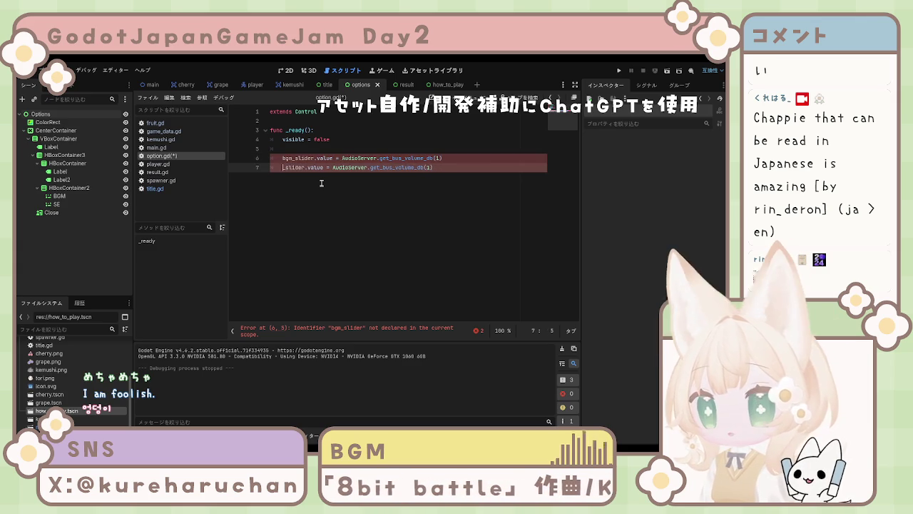
{"action": "type", "text": "se"}
{"action": "key", "text": "End"}
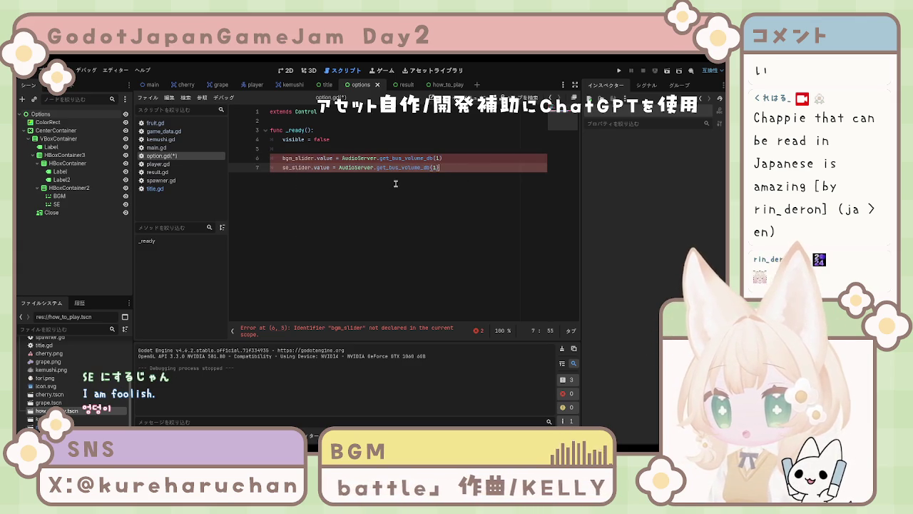
{"action": "left_click", "coordinate": [432, 168]}
{"action": "key", "text": "Delete"}
{"action": "type", "text": "2"}
{"action": "key", "text": "End"}
- Save option.gd and add two blank lines below line 7
{"action": "key", "text": "ctrl+s"}
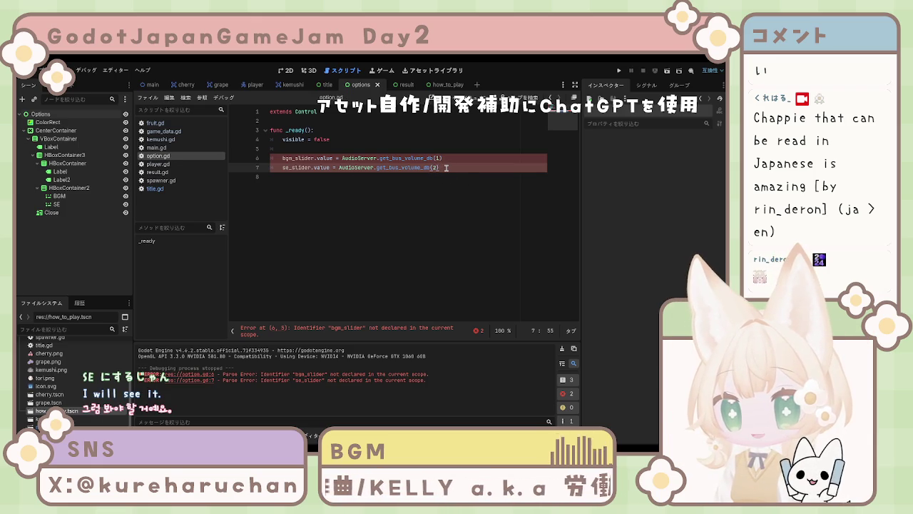
{"action": "key", "text": "Return"}
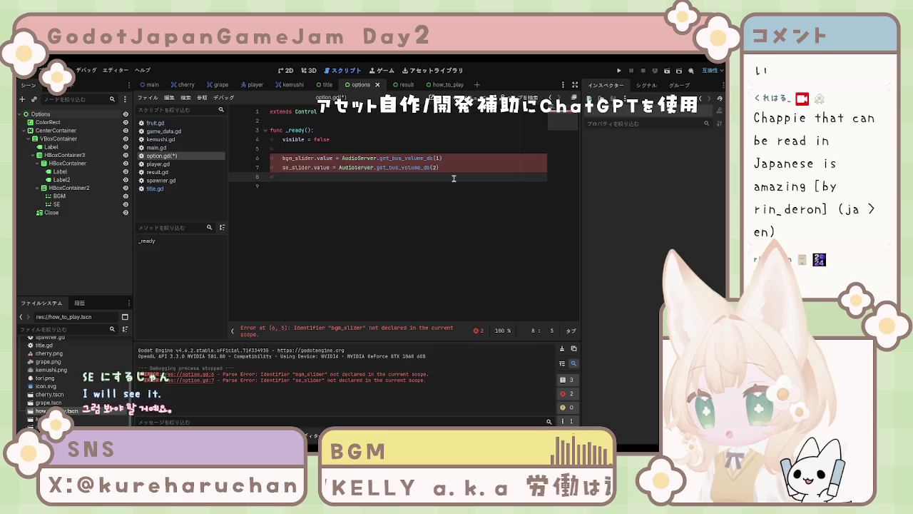
{"action": "key", "text": "Return"}
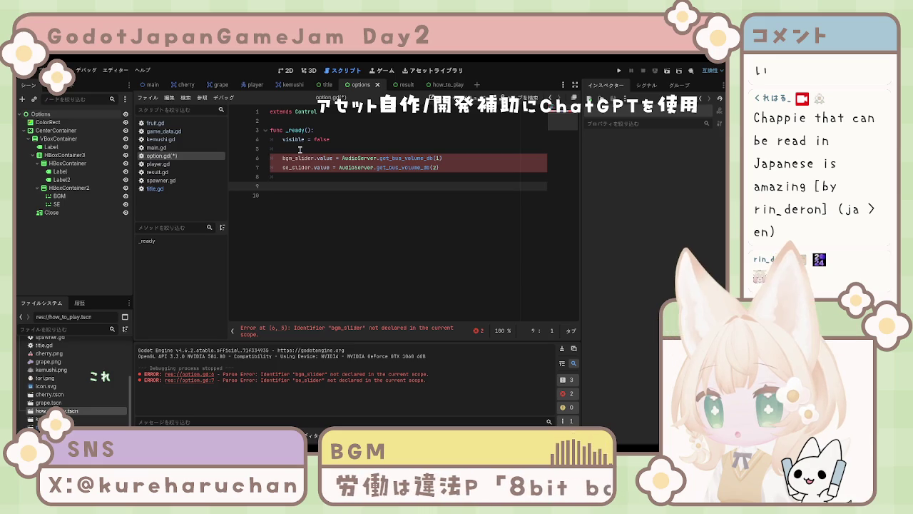
- Save option.gd to re-check the slider errors, then start a new line 10
{"action": "key", "text": "ctrl+s"}
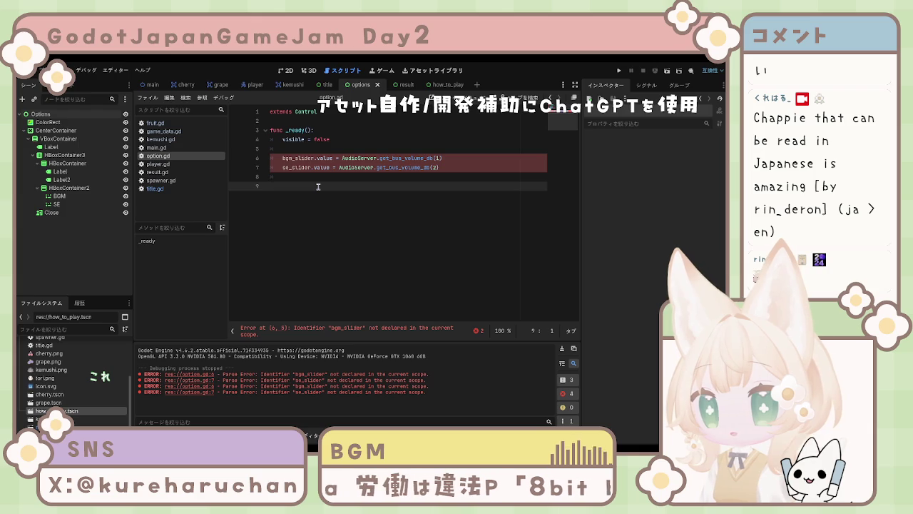
{"action": "key", "text": "Return"}
- Write the _on_bgm_value_changed(value) header with an autocompleted AudioServer.set_bus_volume_db(1, value) body
{"action": "type", "text": "func _"}
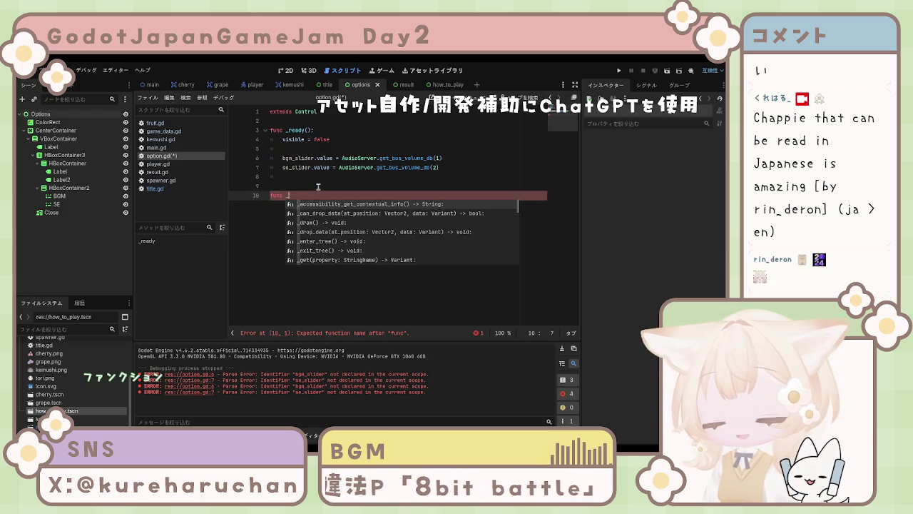
{"action": "type", "text": "on_"}
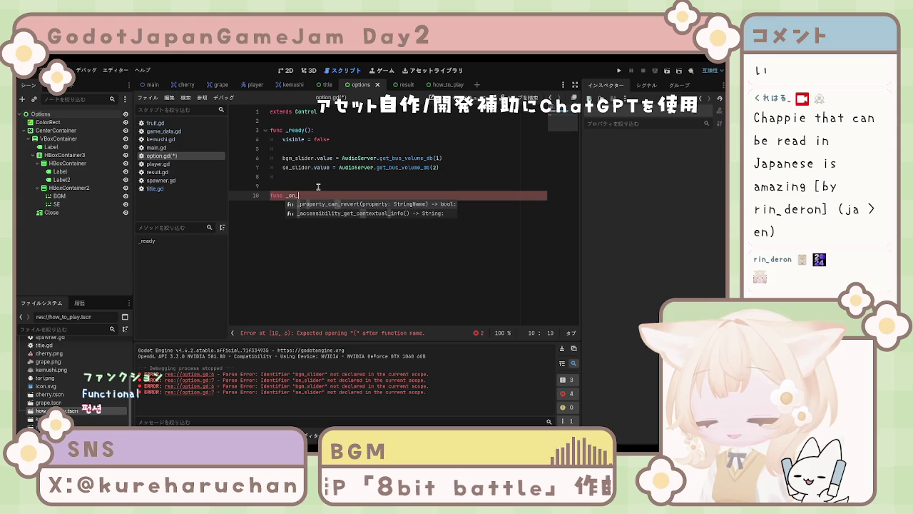
{"action": "type", "text": "bgm"}
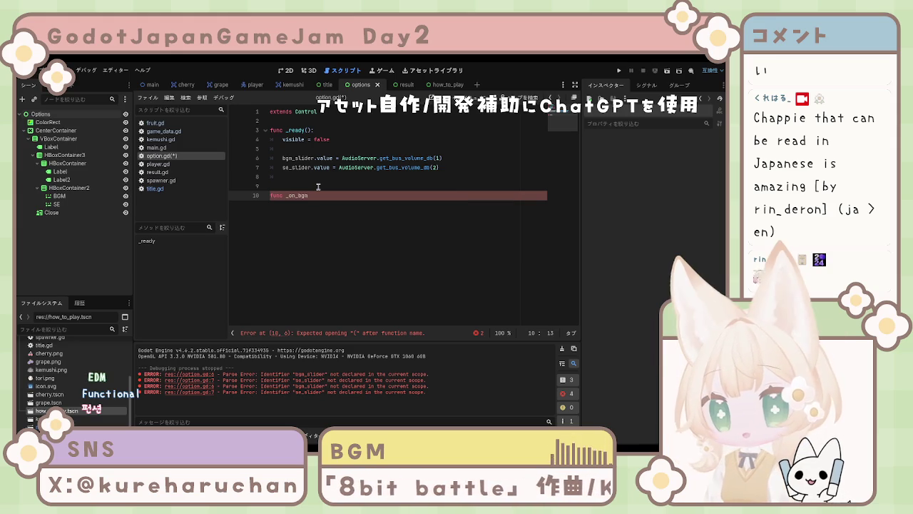
{"action": "type", "text": "_"}
{"action": "type", "text": "value"}
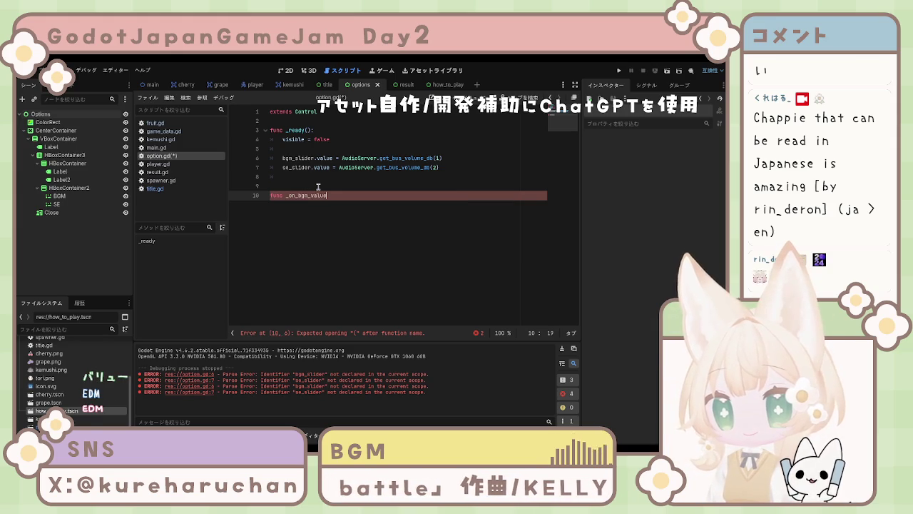
{"action": "type", "text": "_changed"}
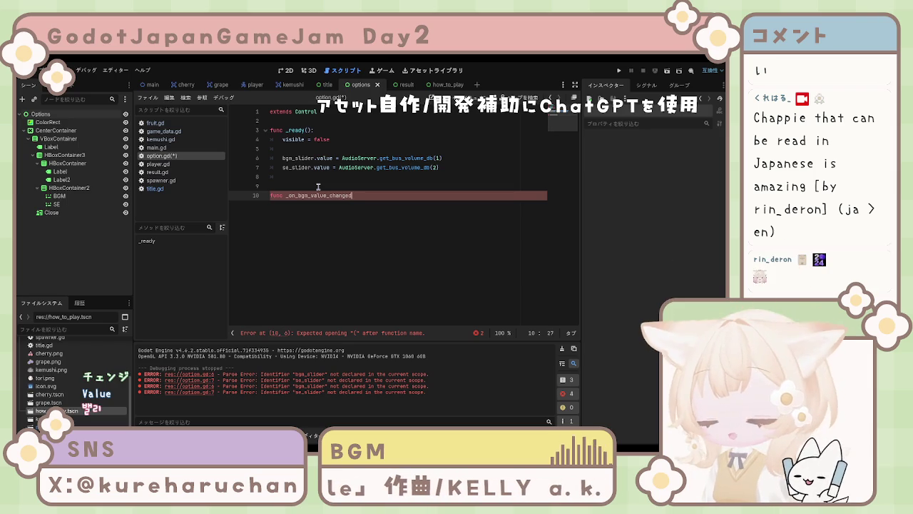
{"action": "type", "text": "(value"}
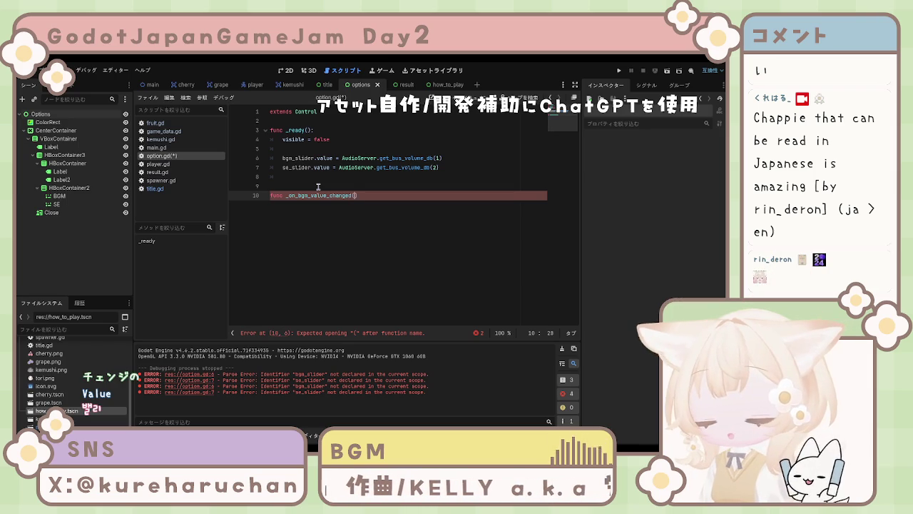
{"action": "type", "text": "):"}
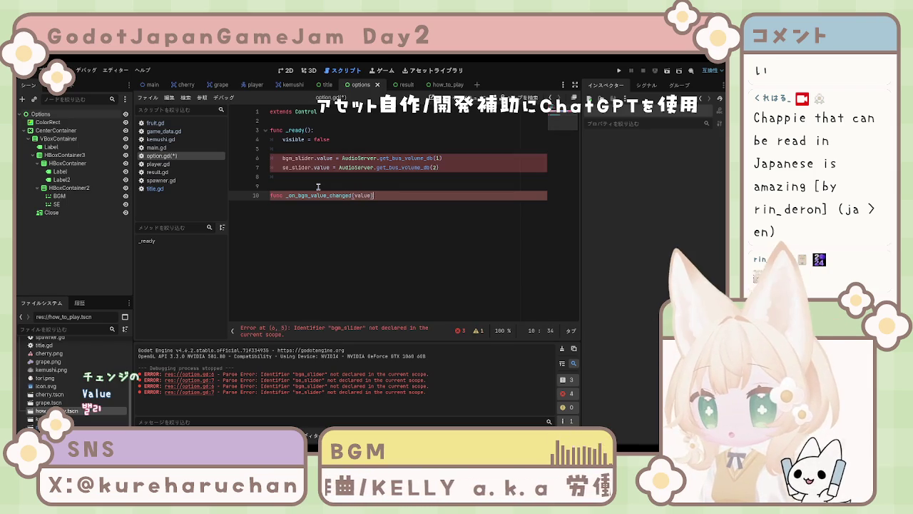
{"action": "key", "text": "Return"}
{"action": "type", "text": "A"}
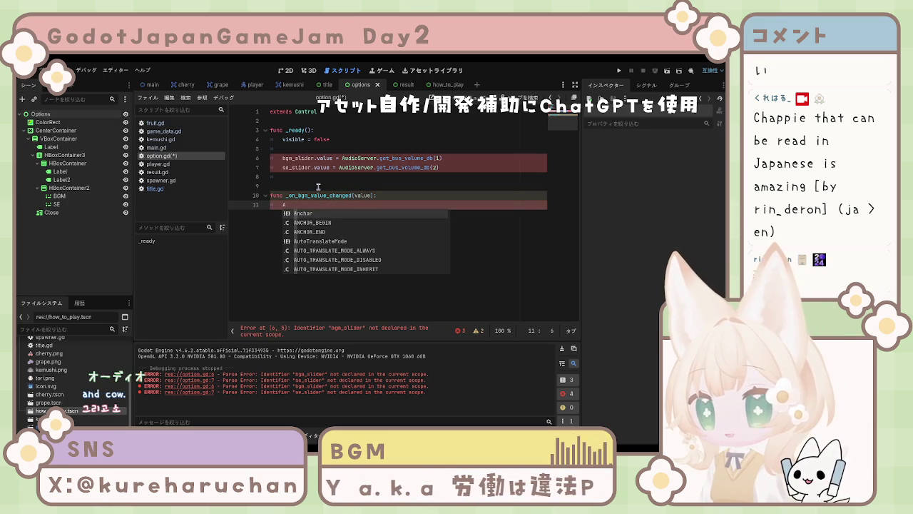
{"action": "type", "text": "udio"}
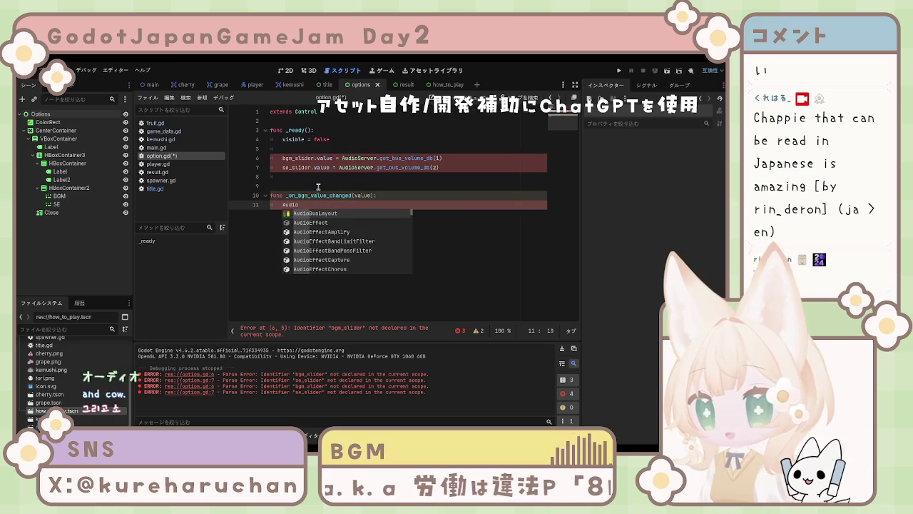
{"action": "type", "text": "S"}
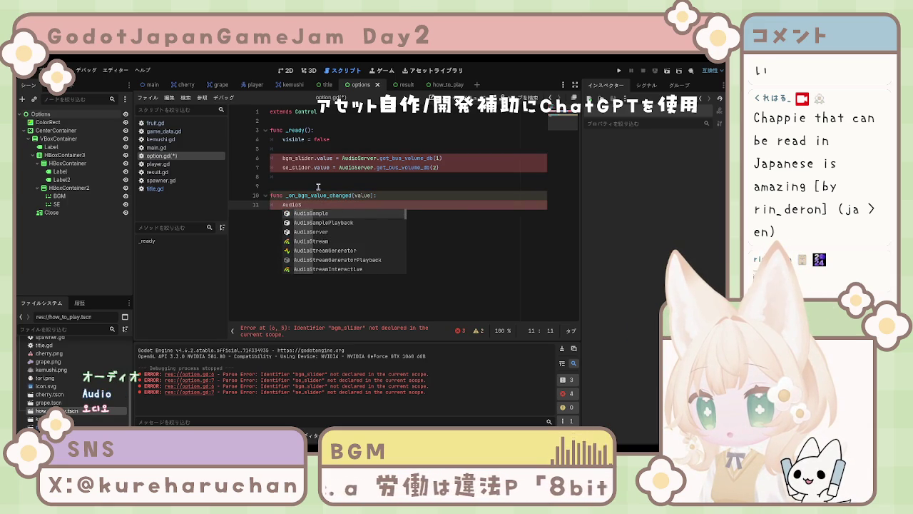
{"action": "key", "text": "Down"}
{"action": "key", "text": "Down"}
{"action": "key", "text": "Return"}
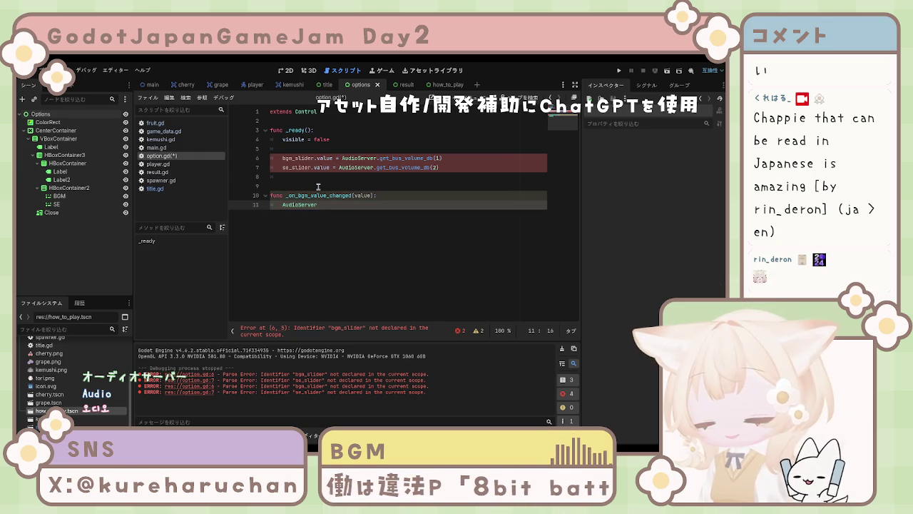
{"action": "type", "text": ".set"}
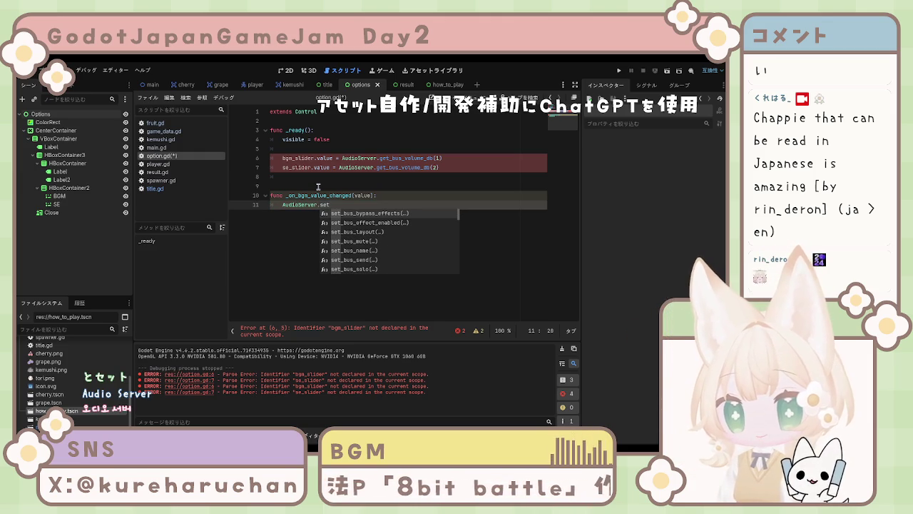
{"action": "key", "text": "Down"}
{"action": "key", "text": "Down"}
{"action": "key", "text": "Down"}
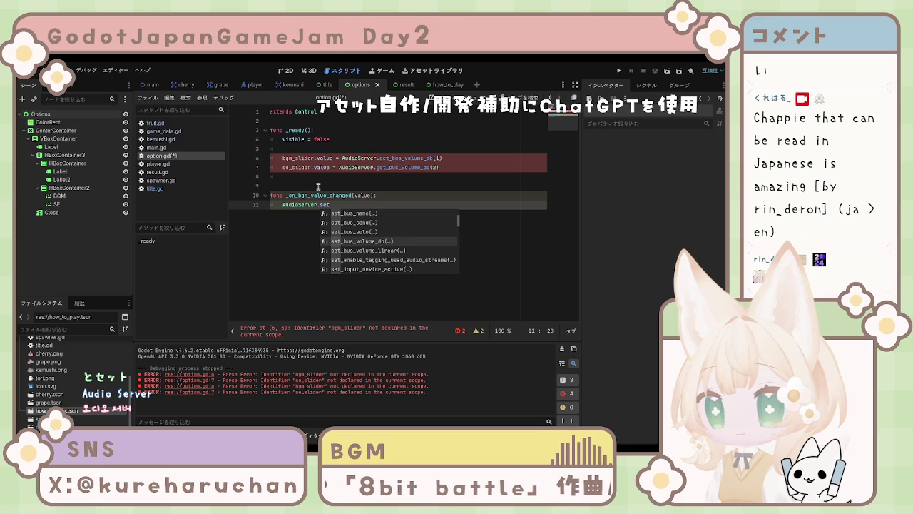
{"action": "key", "text": "Return"}
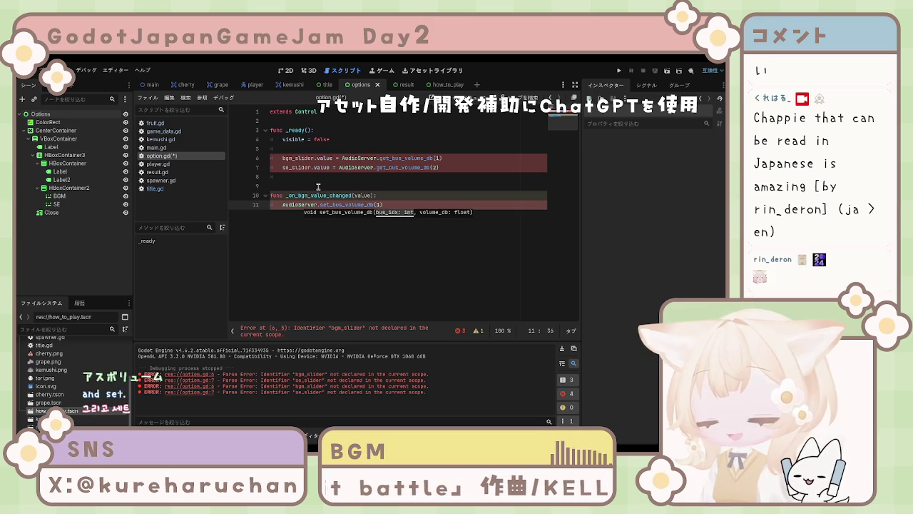
{"action": "type", "text": ","}
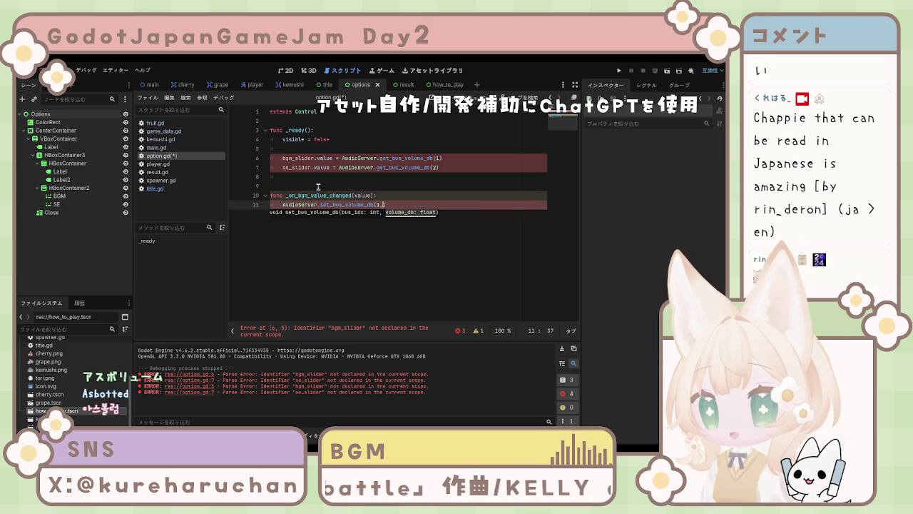
{"action": "type", "text": " value"}
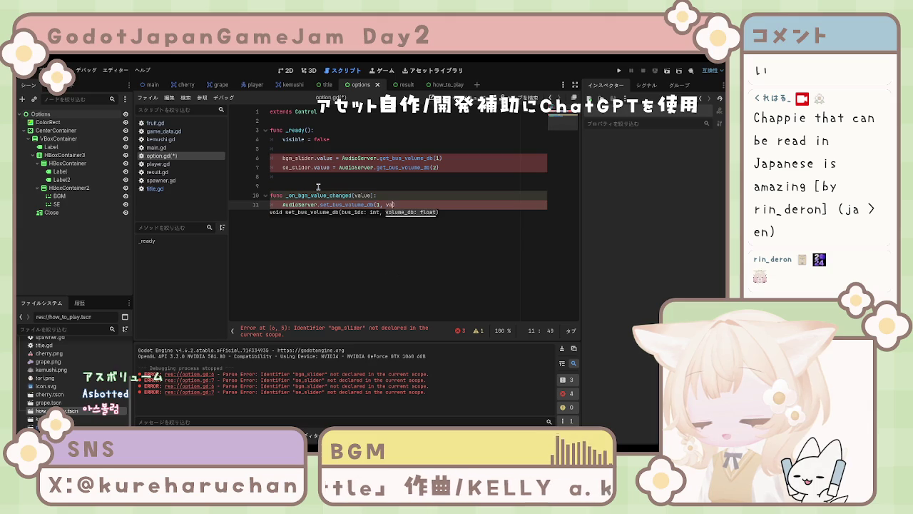
{"action": "type", "text": ")"}
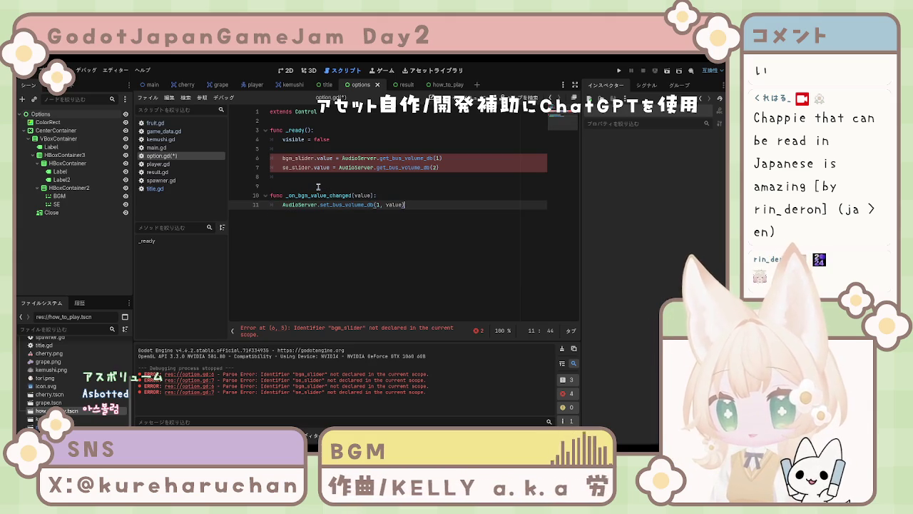
{"action": "key", "text": "Return"}
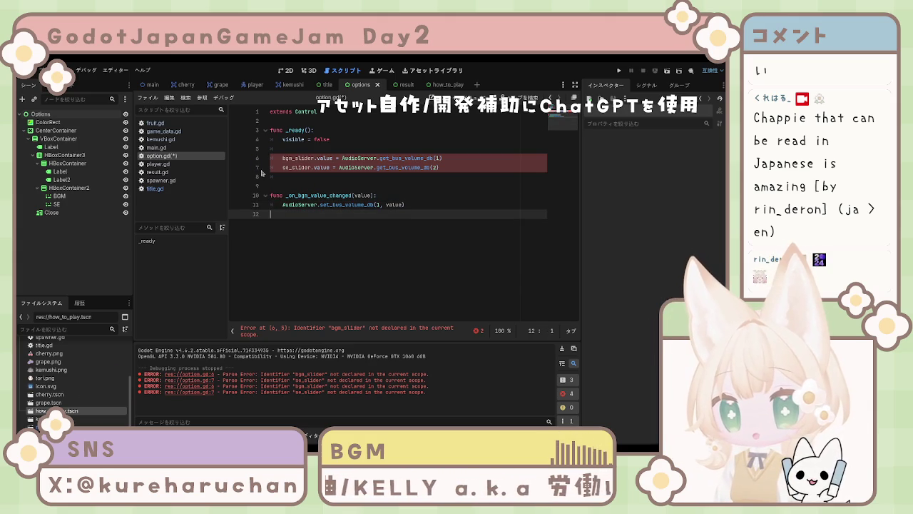
- Duplicate the bgm handler below it and rename the copy to _on_se_value_changed
{"action": "key", "text": "shift+Up"}
{"action": "key", "text": "shift+Up"}
{"action": "key", "text": "ctrl+c"}
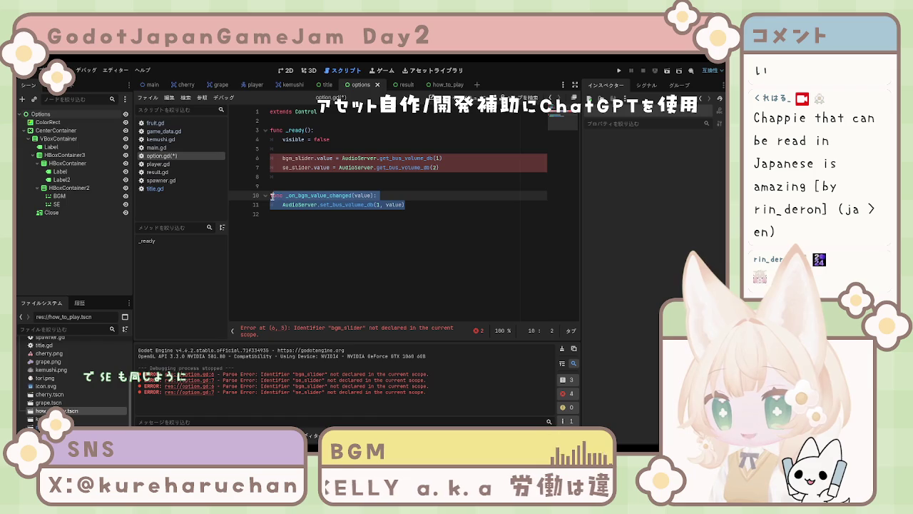
{"action": "left_click", "coordinate": [378, 224]}
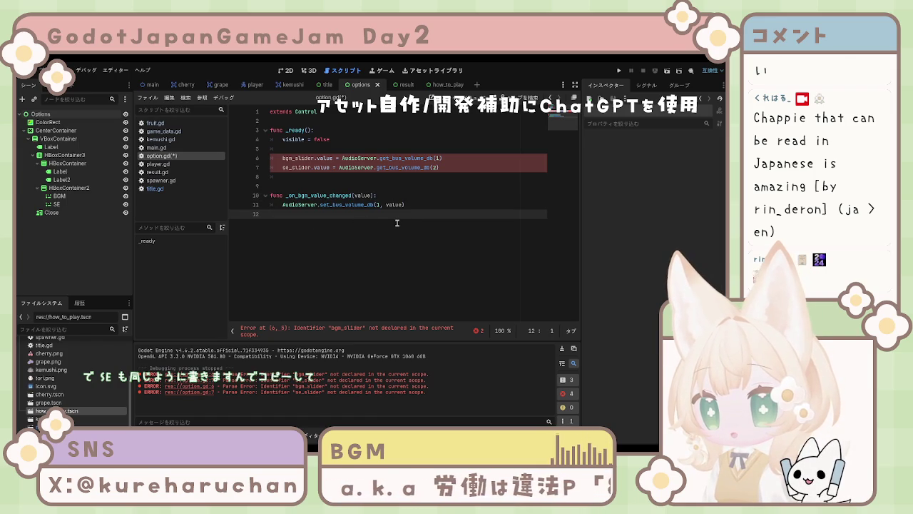
{"action": "key", "text": "Return"}
{"action": "key", "text": "ctrl+v"}
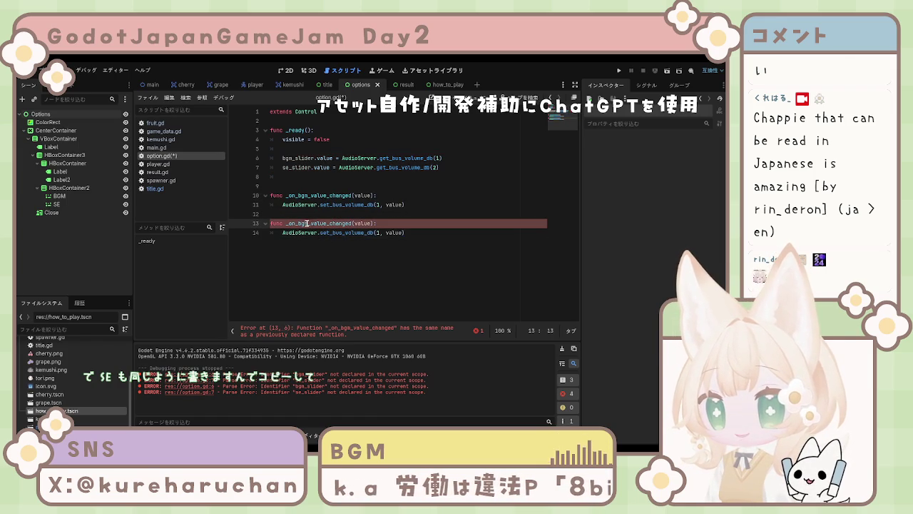
{"action": "left_click_drag", "start_coordinate": [304, 223], "coordinate": [316, 223]}
{"action": "type", "text": "se"}
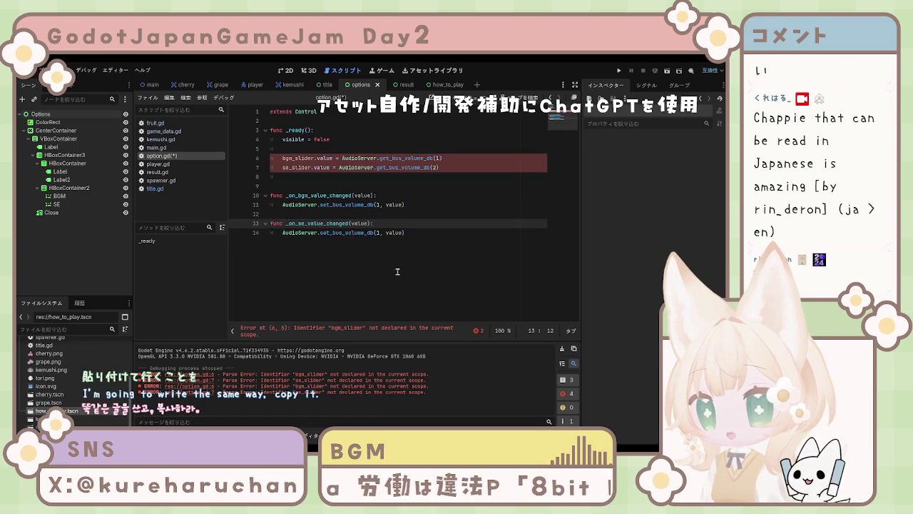
- Change the copy's bus index to 2, save, and add a blank line at the end
{"action": "left_click", "coordinate": [393, 251]}
{"action": "key", "text": "BackSpace"}
{"action": "type", "text": "2"}
{"action": "key", "text": "End"}
{"action": "key", "text": "ctrl+s"}
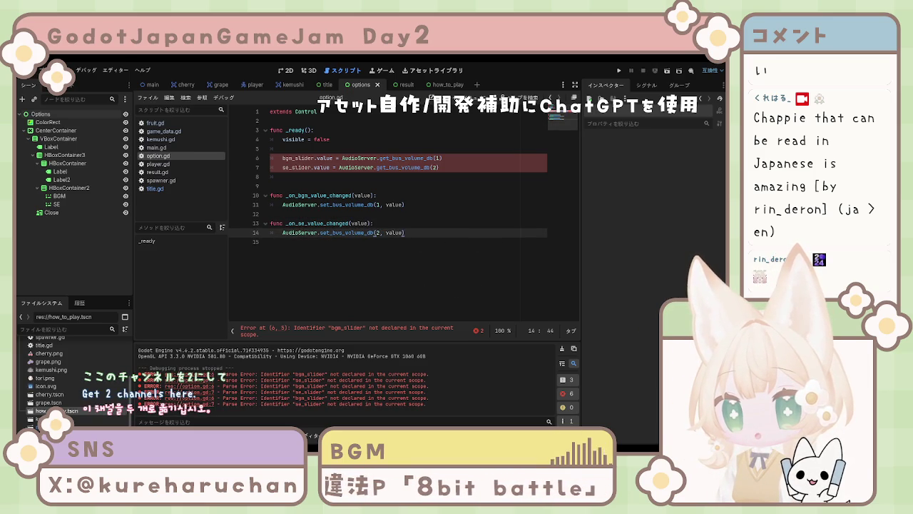
{"action": "left_click", "coordinate": [432, 247]}
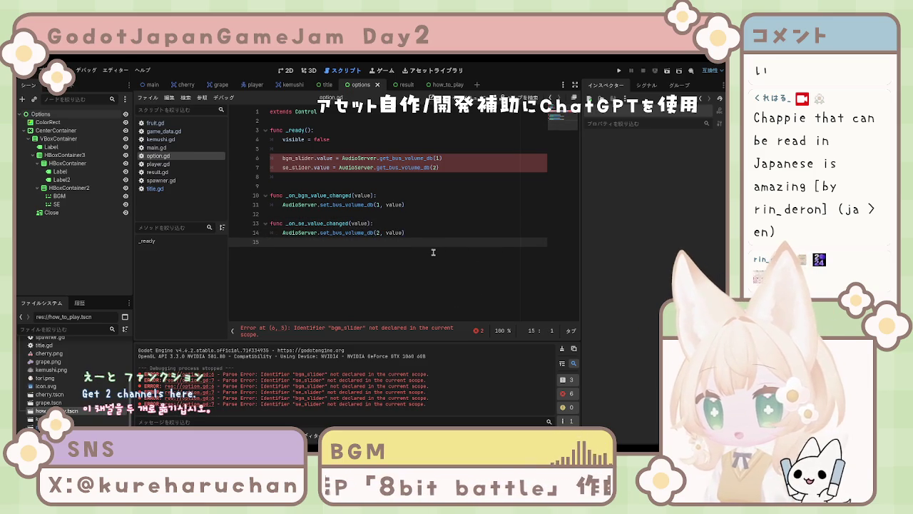
{"action": "key", "text": "Return"}
- Write func _on_close_button_pressed() with the body visible = false, followed by a blank line
{"action": "type", "text": "func"}
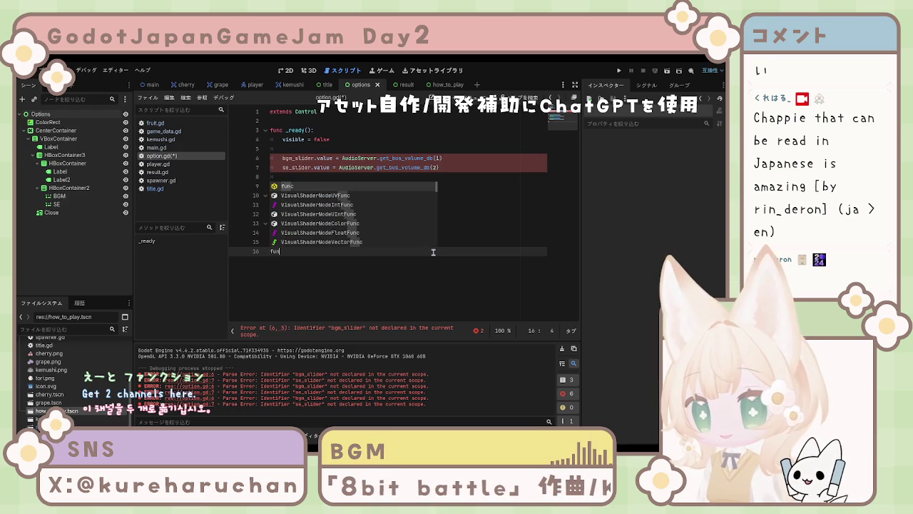
{"action": "key", "text": "Escape"}
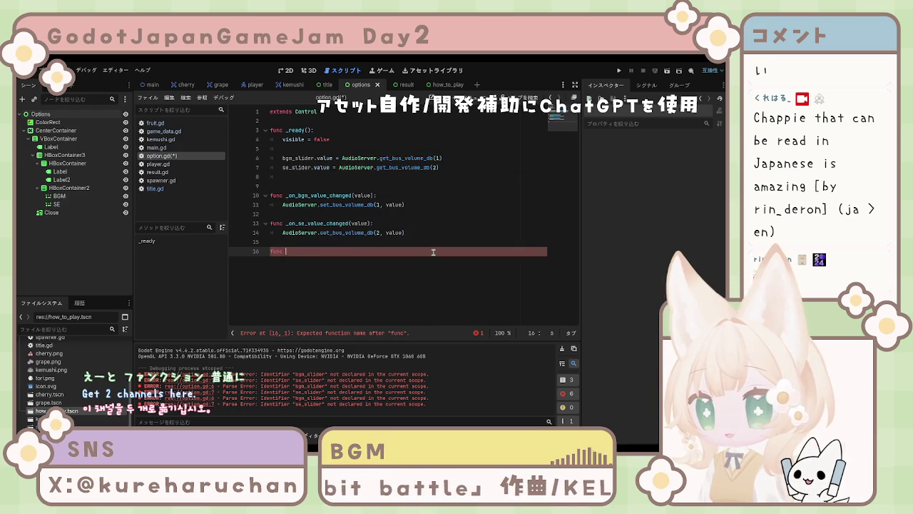
{"action": "type", "text": "_on"}
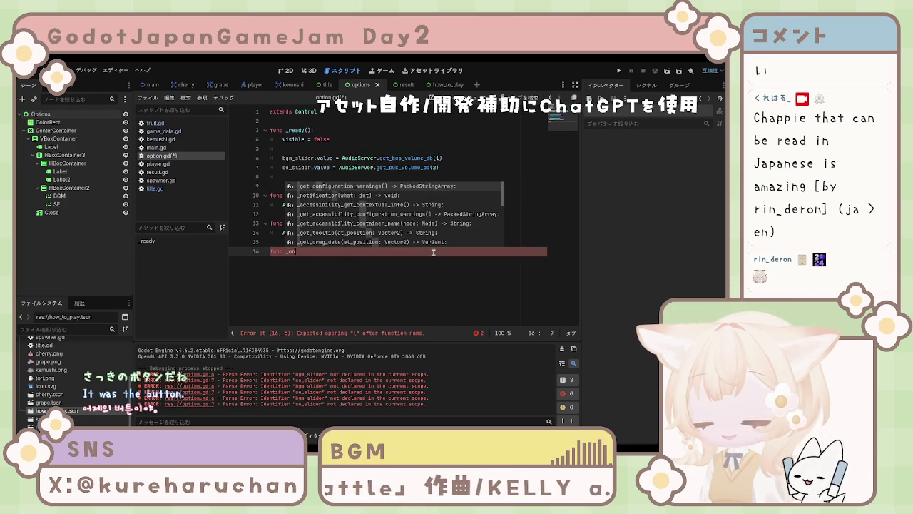
{"action": "type", "text": "_close_"}
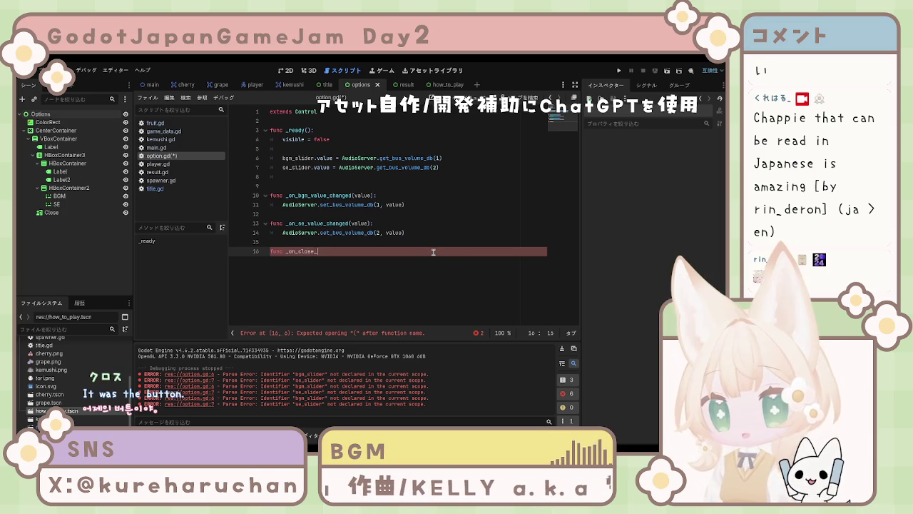
{"action": "type", "text": "button_"}
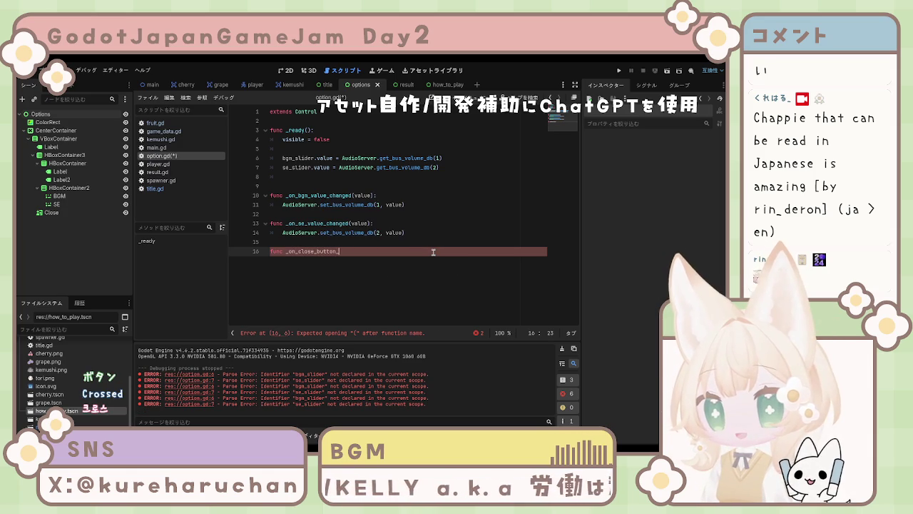
{"action": "type", "text": "pressed"}
{"action": "key", "text": "Return"}
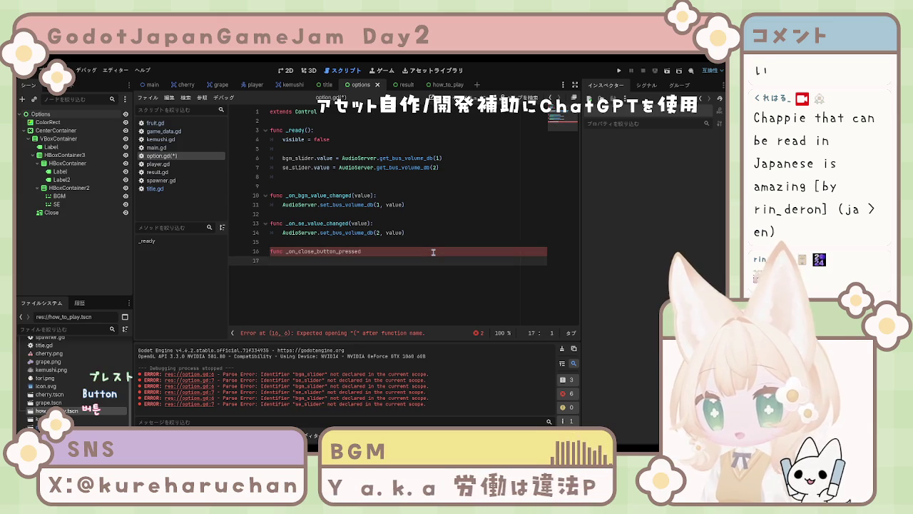
{"action": "type", "text": "("}
{"action": "key", "text": "BackSpace"}
{"action": "type", "text": "():"}
{"action": "key", "text": "Return"}
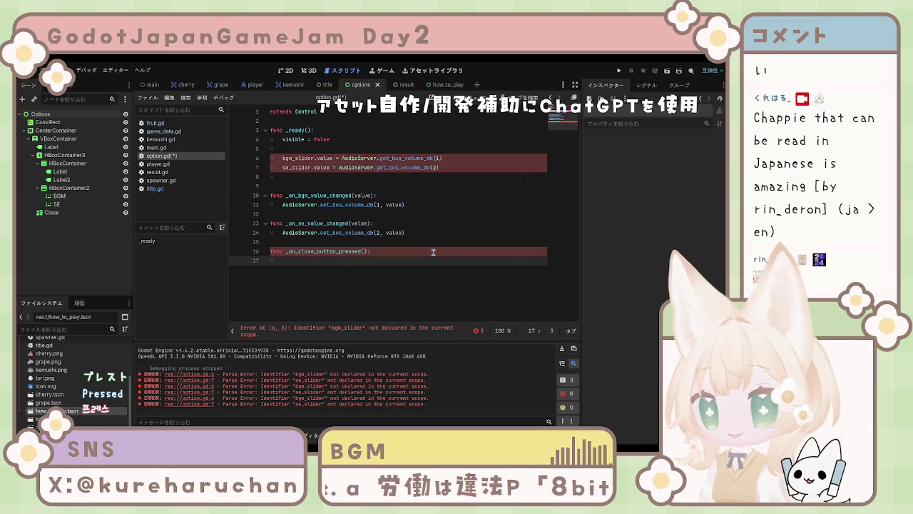
{"action": "type", "text": "visible "}
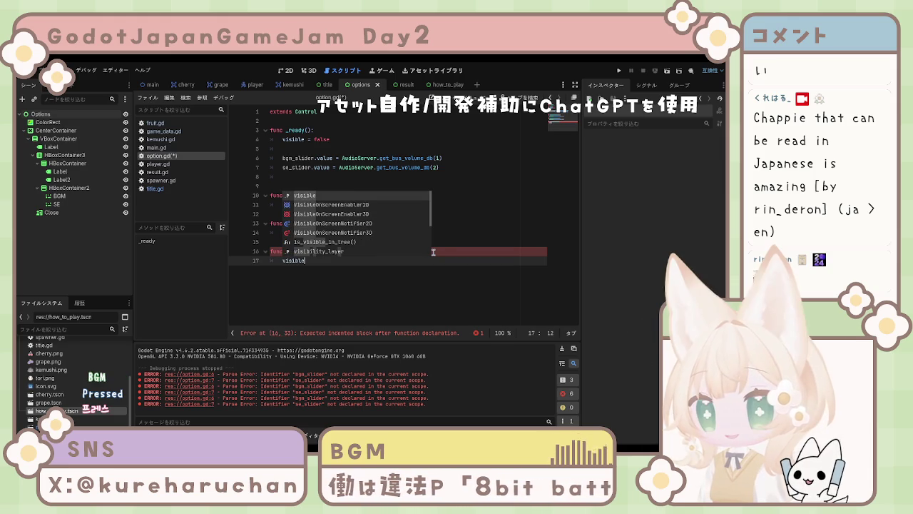
{"action": "type", "text": "=false"}
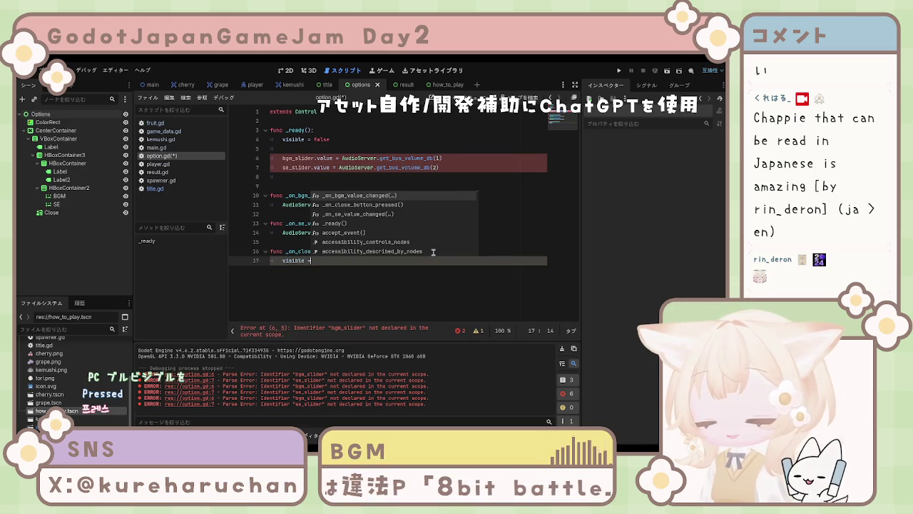
{"action": "key", "text": "Escape"}
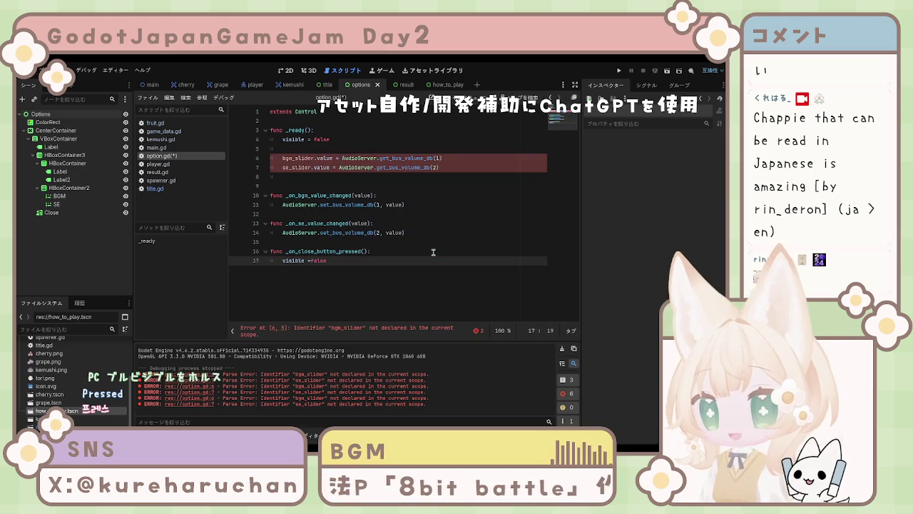
{"action": "key", "text": "Left"}
{"action": "key", "text": "Left"}
{"action": "key", "text": "Left"}
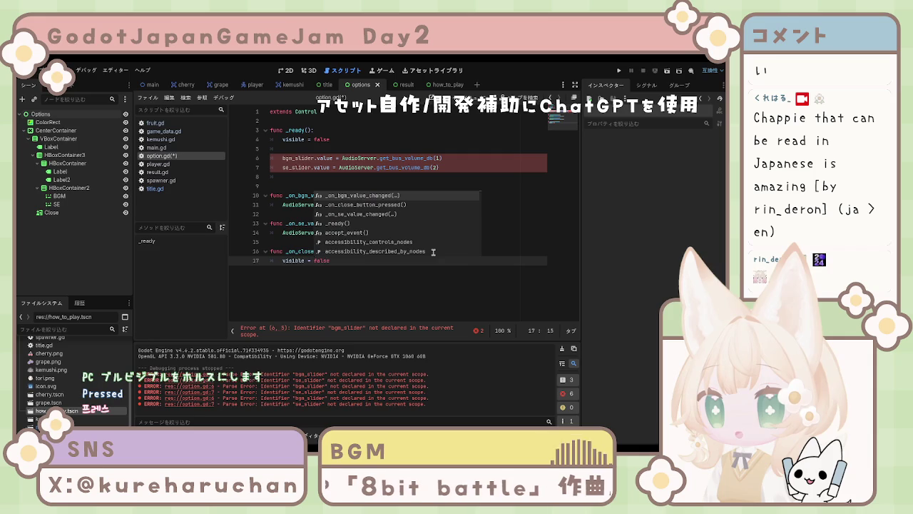
{"action": "left_click", "coordinate": [458, 279]}
{"action": "key", "text": "Return"}
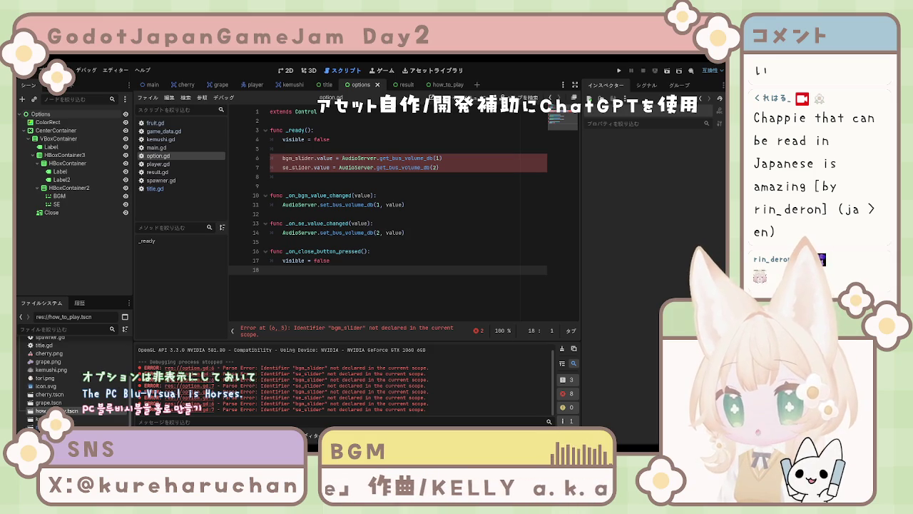
- Review the two volume handlers and the close handler, then select the Options root node
{"action": "left_click", "coordinate": [455, 204]}
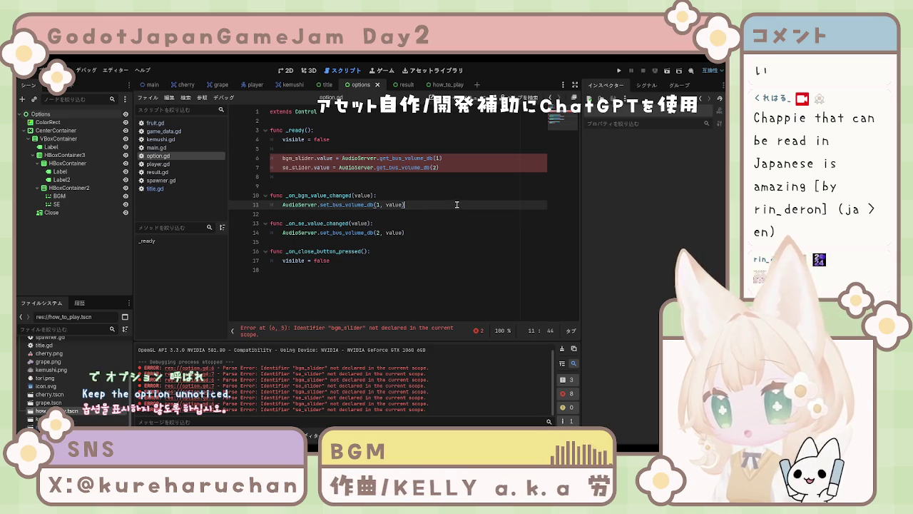
{"action": "left_click", "coordinate": [440, 214]}
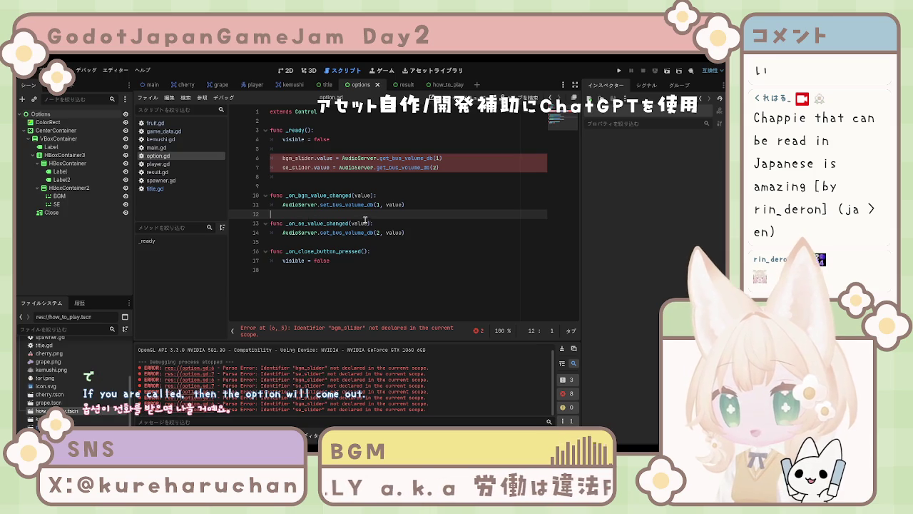
{"action": "mouse_move", "coordinate": [272, 193]}
{"action": "left_mouse_down"}
{"action": "mouse_move", "coordinate": [452, 207]}
{"action": "mouse_move", "coordinate": [460, 235]}
{"action": "left_mouse_up"}
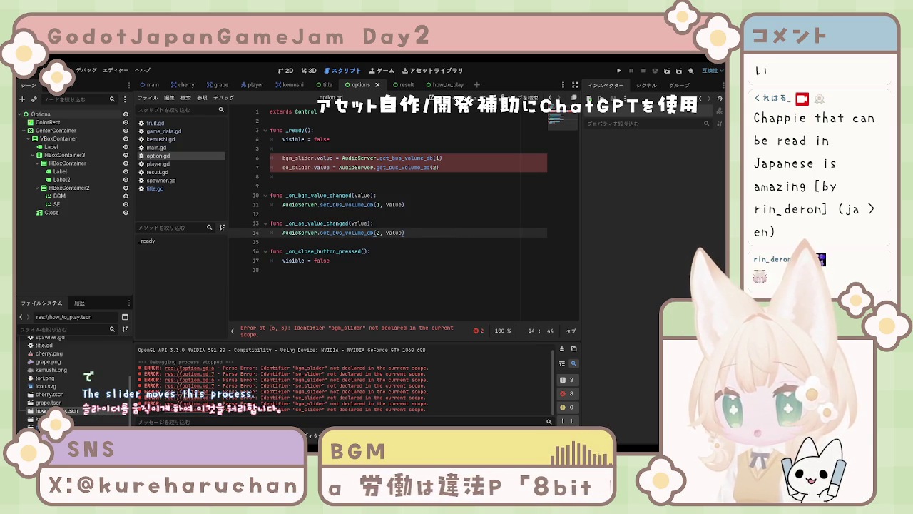
{"action": "left_click_drag", "start_coordinate": [330, 260], "coordinate": [271, 252]}
{"action": "left_click", "coordinate": [393, 257]}
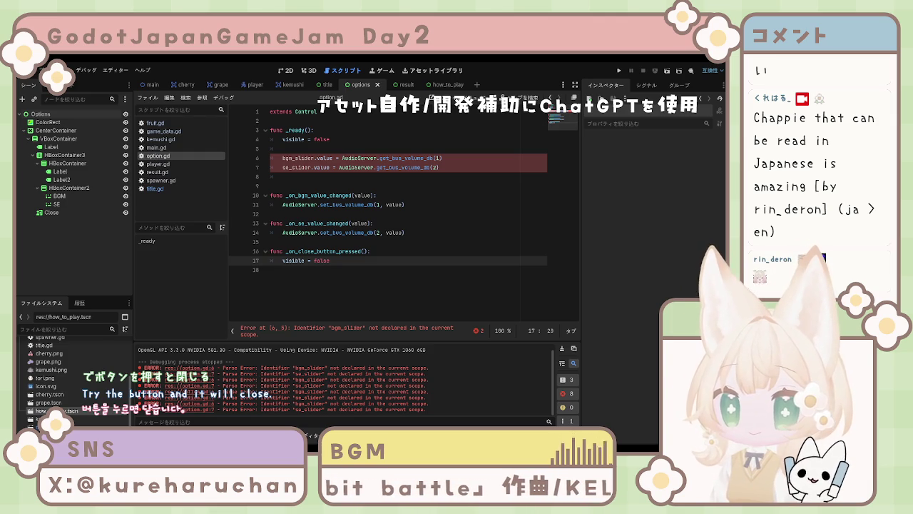
{"action": "left_click", "coordinate": [305, 261]}
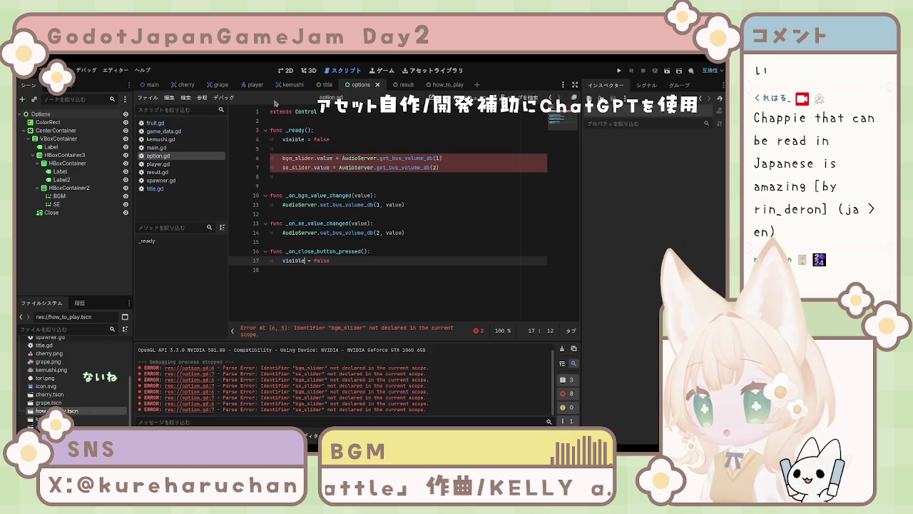
{"action": "left_click", "coordinate": [40, 114]}
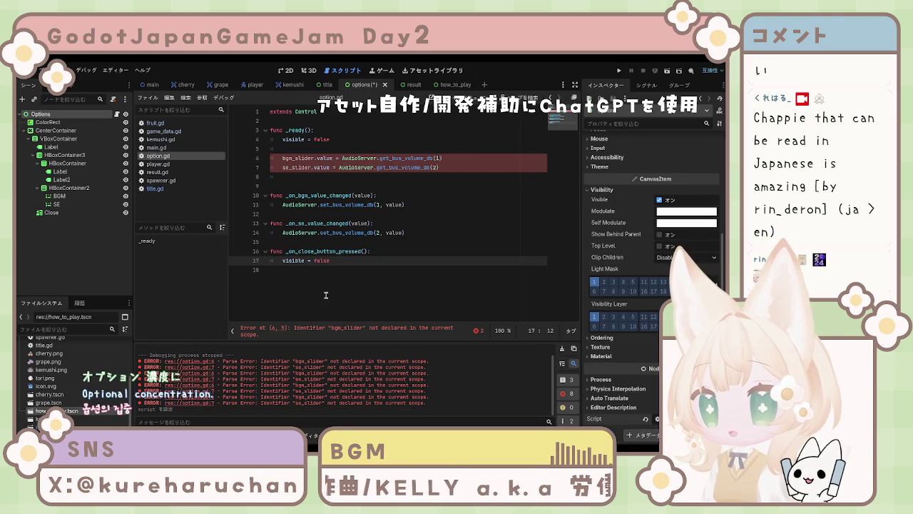
{"action": "left_click", "coordinate": [646, 85]}
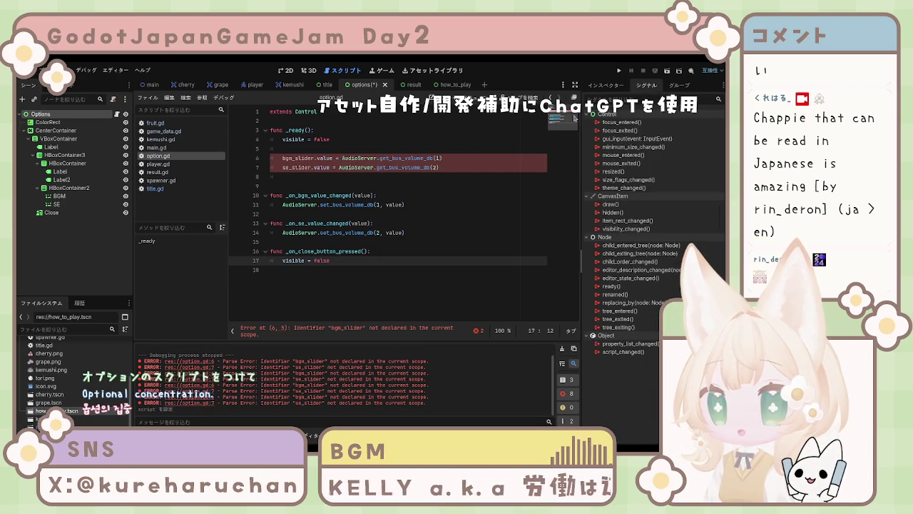
{"action": "left_click", "coordinate": [51, 212]}
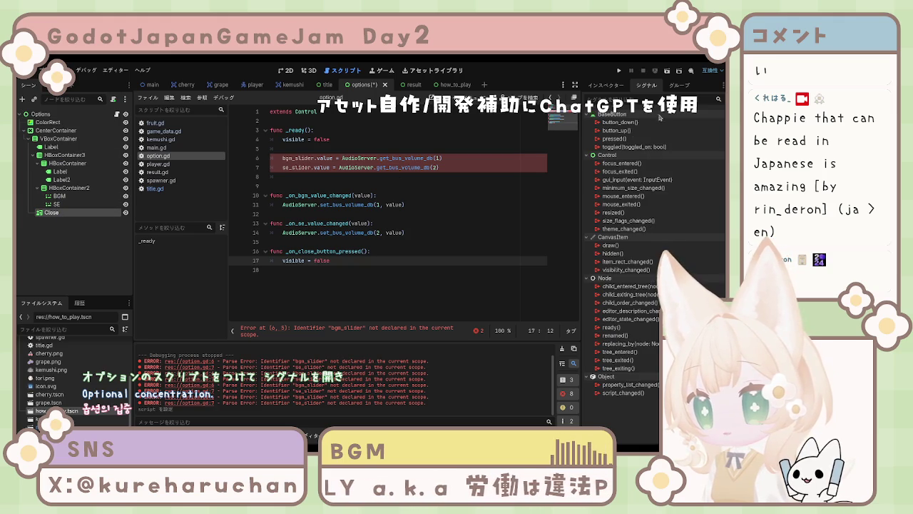
{"action": "left_click", "coordinate": [614, 139]}
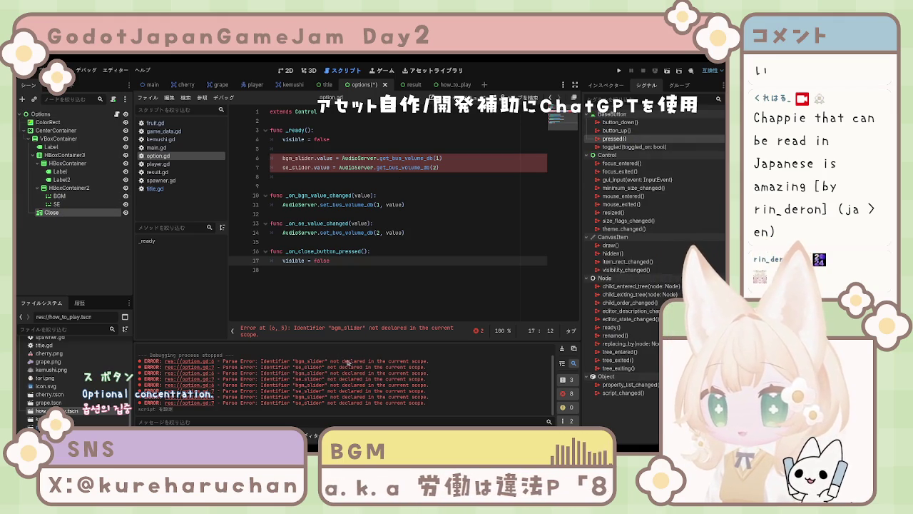
{"action": "left_click", "coordinate": [291, 349]}
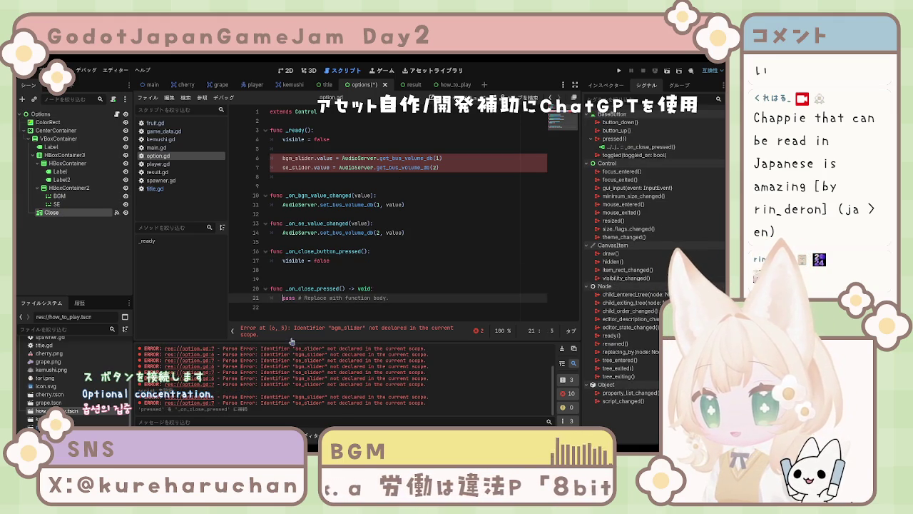
{"action": "key", "text": "ctrl+z"}
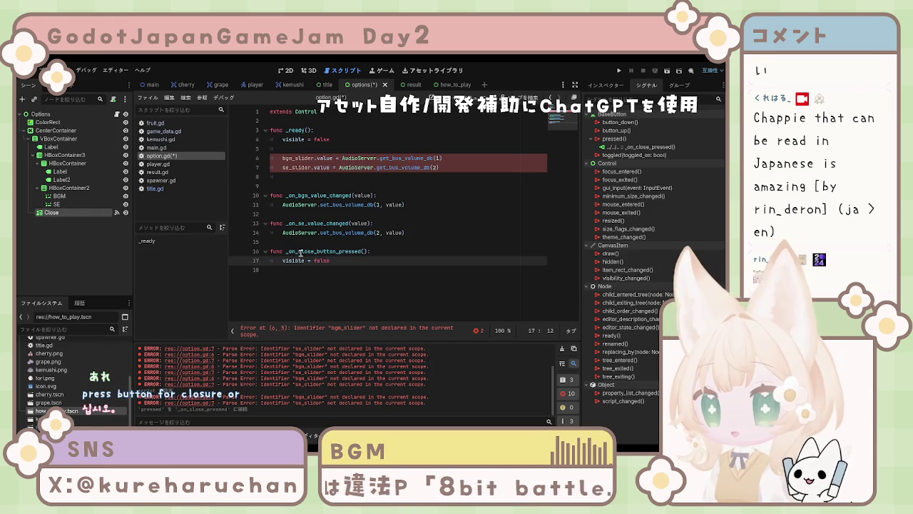
{"action": "left_click", "coordinate": [300, 251]}
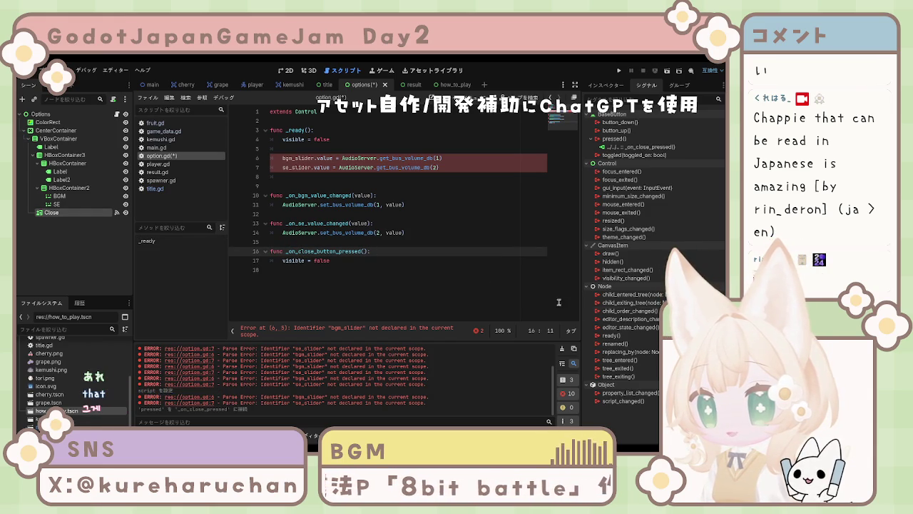
{"action": "left_click", "coordinate": [655, 146]}
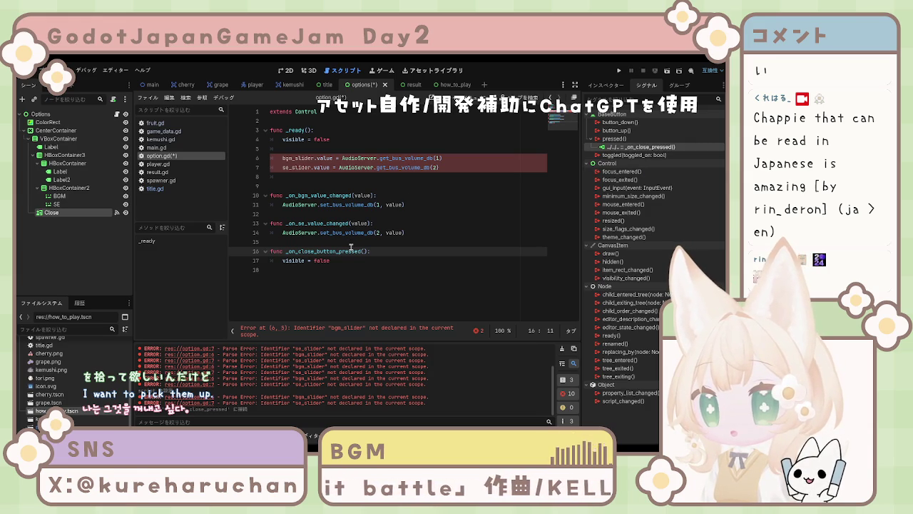
{"action": "key", "text": "Delete"}
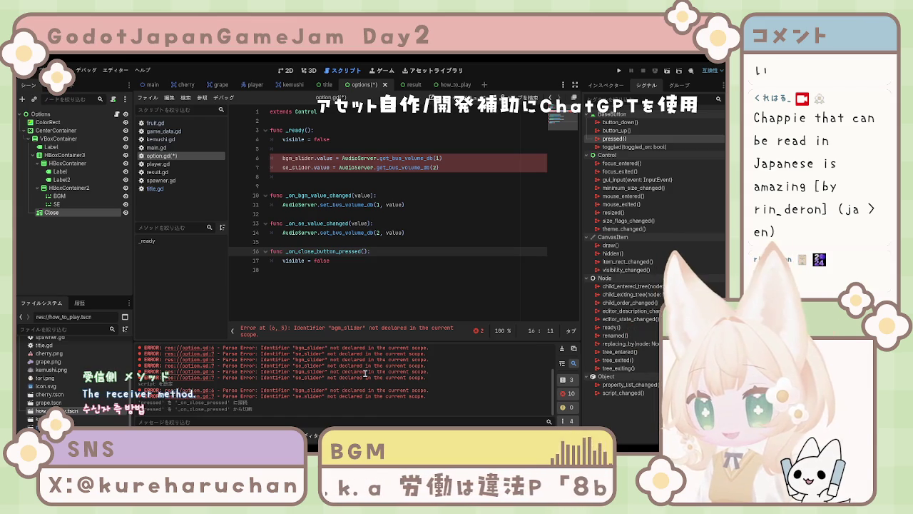
{"action": "left_click", "coordinate": [348, 402]}
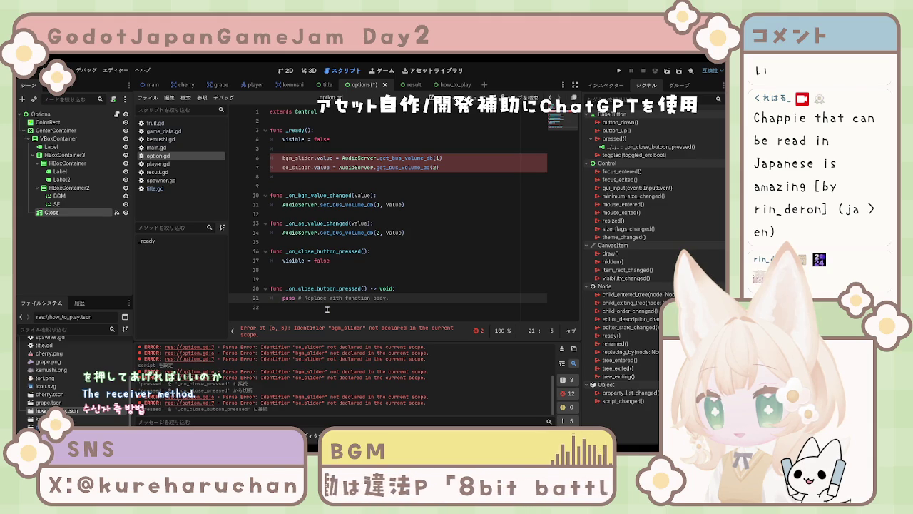
{"action": "key", "text": "ctrl+z"}
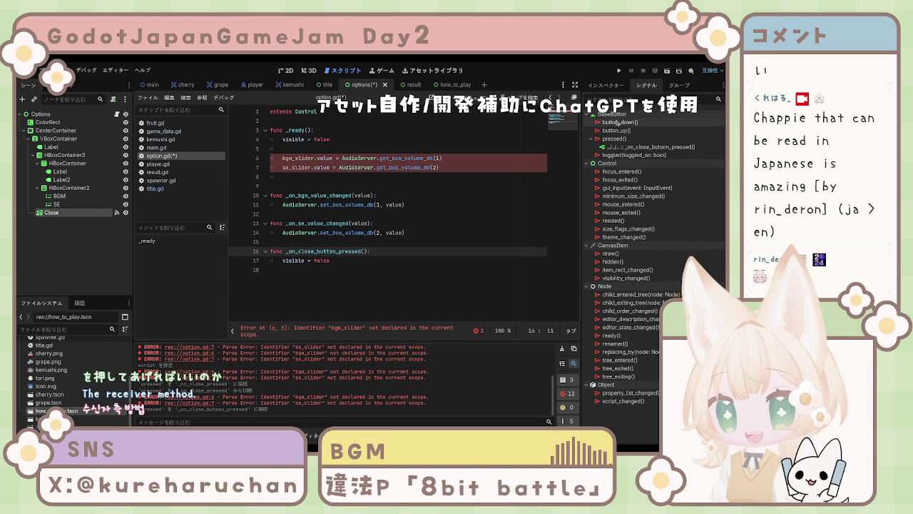
{"action": "key", "text": "ctrl+z"}
{"action": "left_click", "coordinate": [631, 139]}
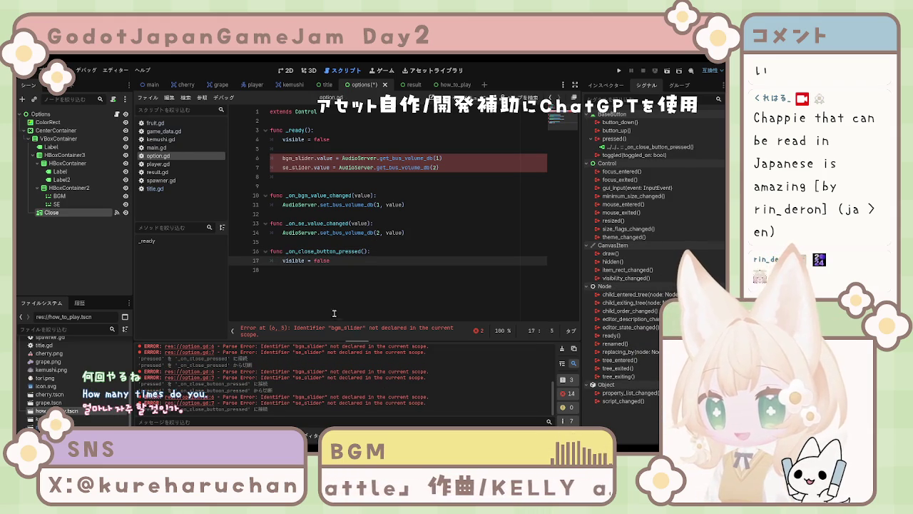
{"action": "left_click", "coordinate": [351, 294]}
{"action": "key", "text": "ctrl+s"}
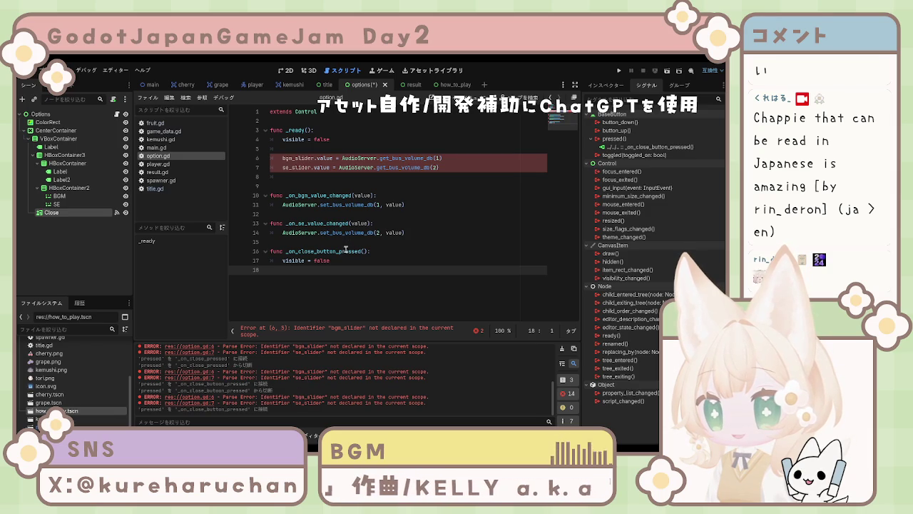
{"action": "left_click", "coordinate": [346, 251]}
{"action": "left_click", "coordinate": [347, 272]}
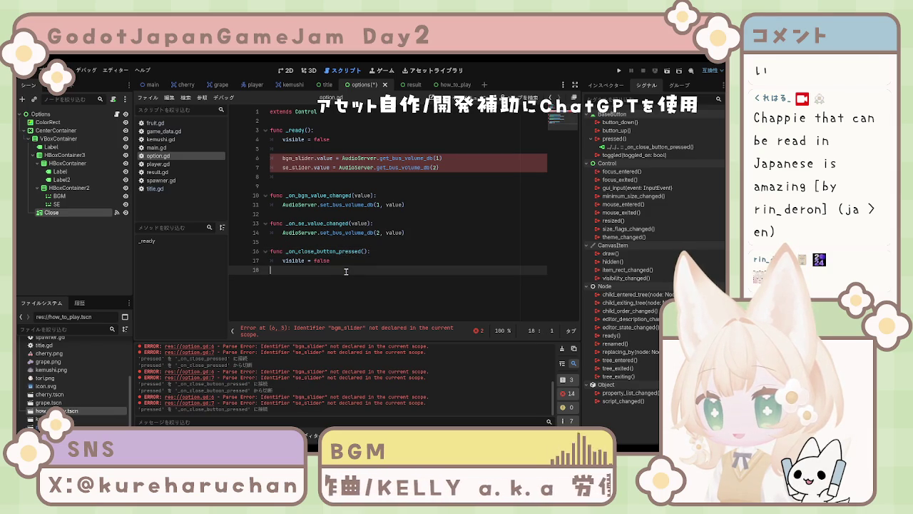
{"action": "left_click", "coordinate": [288, 261]}
{"action": "left_click", "coordinate": [266, 253]}
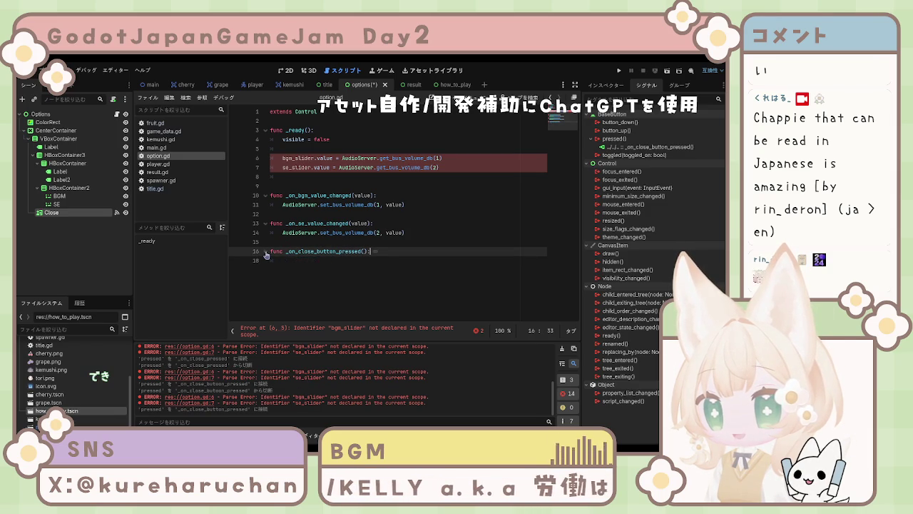
{"action": "left_click", "coordinate": [375, 253]}
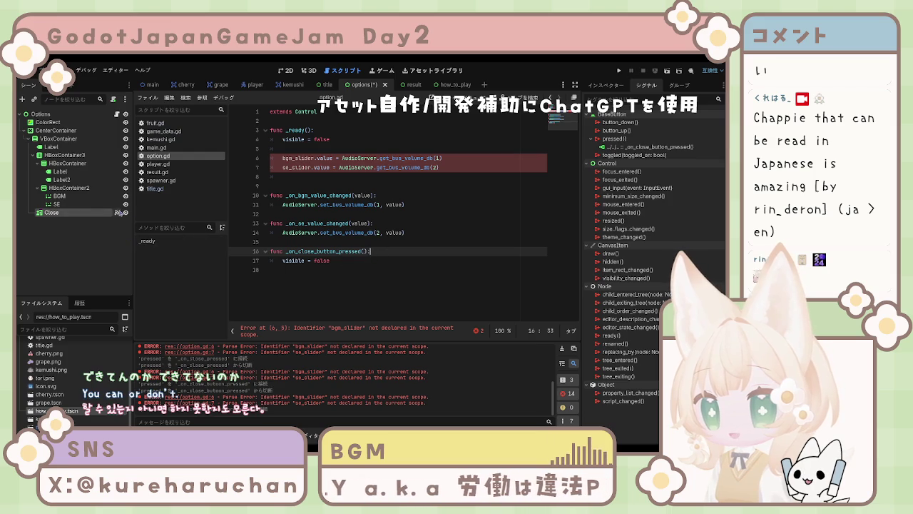
{"action": "left_click", "coordinate": [100, 239]}
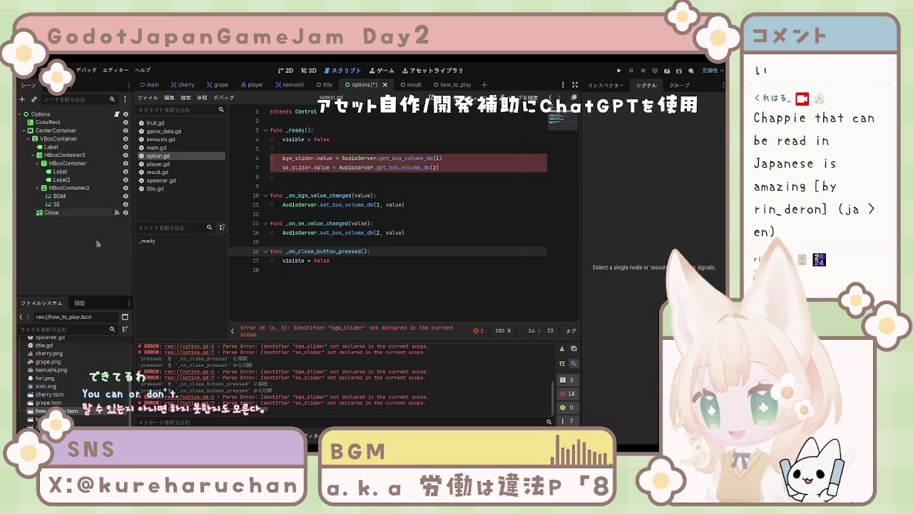
{"action": "left_click", "coordinate": [52, 212]}
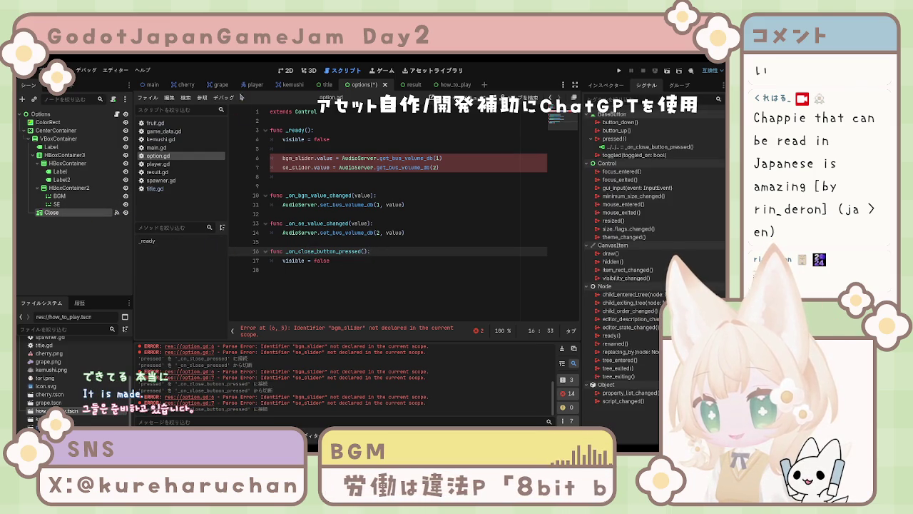
{"action": "left_click", "coordinate": [44, 226]}
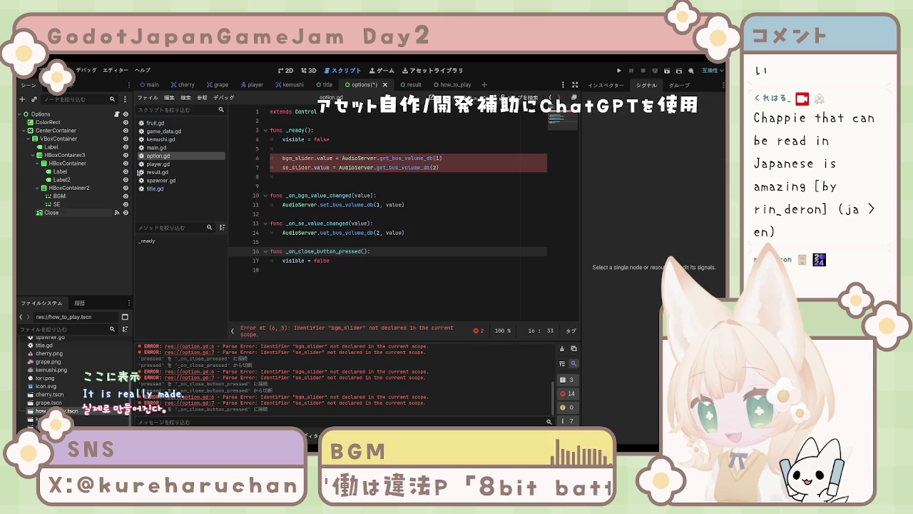
{"action": "left_click", "coordinate": [158, 163]}
{"action": "left_click", "coordinate": [157, 156]}
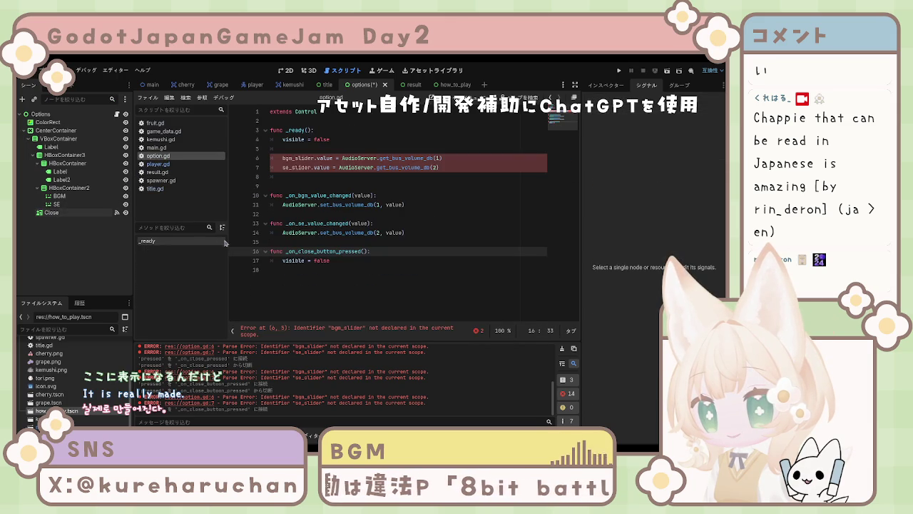
{"action": "left_click", "coordinate": [343, 329]}
{"action": "left_click", "coordinate": [72, 211]}
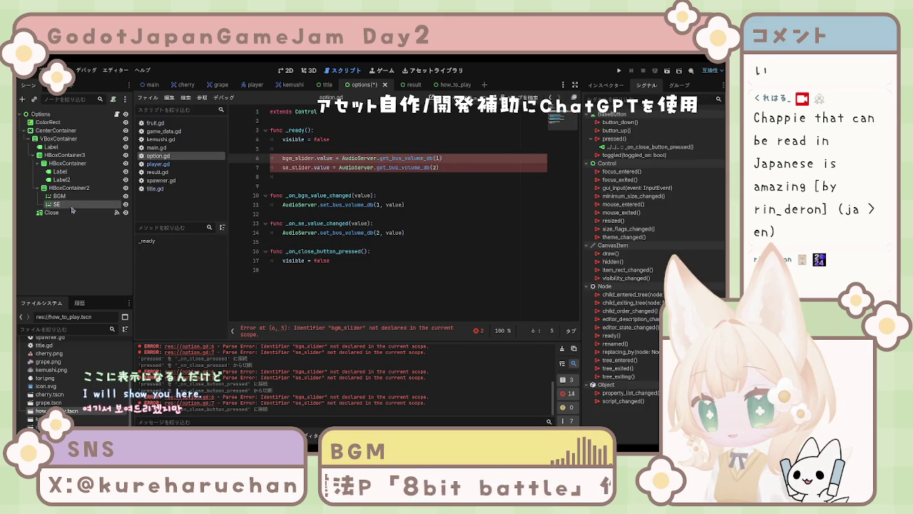
- Hook the BGM slider's value_changed signal to _on_bgm_value_changed, then select the SE slider
{"action": "left_click", "coordinate": [72, 204]}
{"action": "left_click", "coordinate": [72, 197], "text": "shift"}
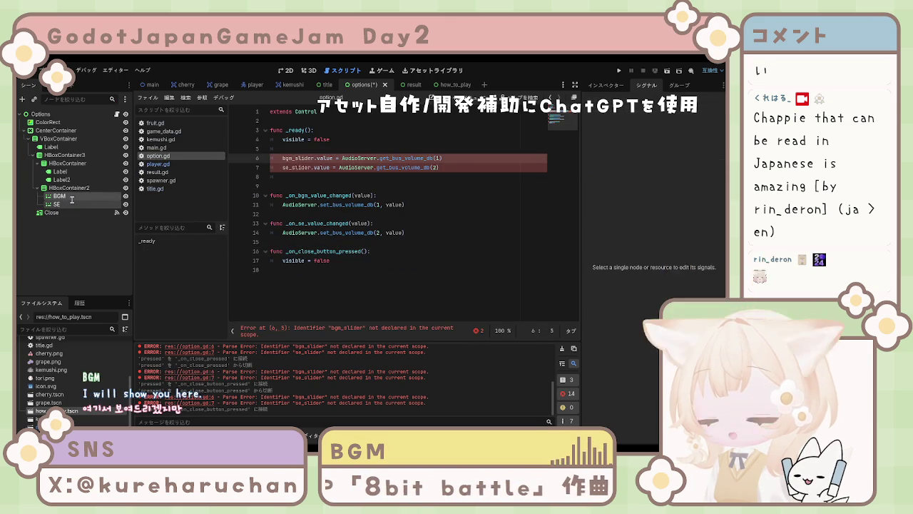
{"action": "left_click", "coordinate": [72, 198]}
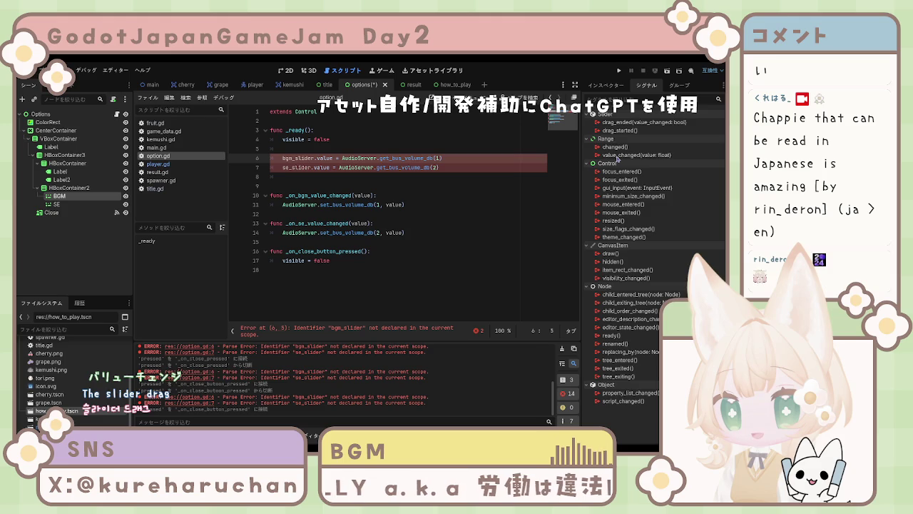
{"action": "left_click", "coordinate": [620, 155]}
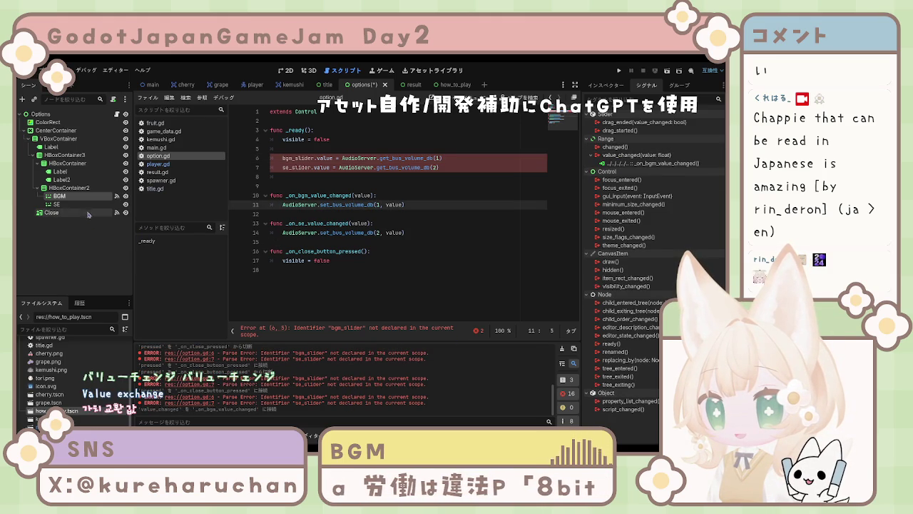
{"action": "left_click", "coordinate": [56, 204]}
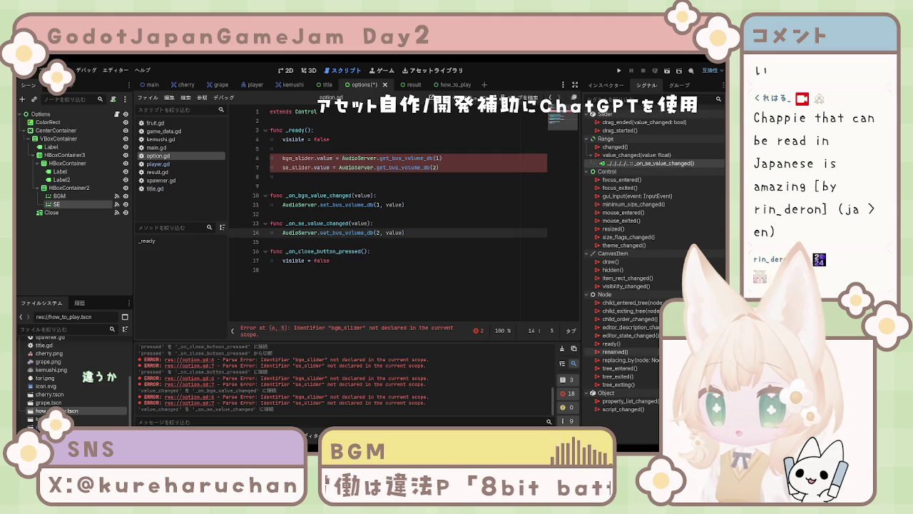
- Disconnect SE's value_changed handler and try connecting its drag_ended signal instead
{"action": "left_click", "coordinate": [654, 421]}
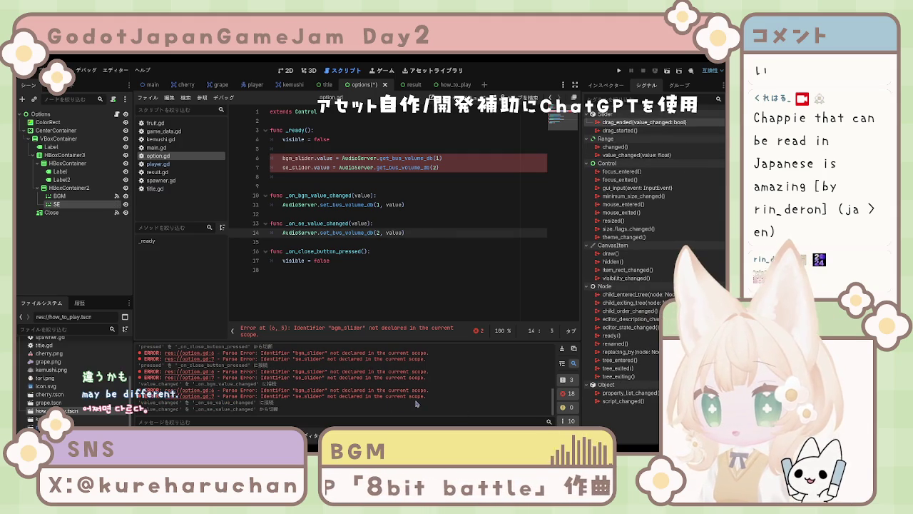
{"action": "left_click", "coordinate": [632, 157]}
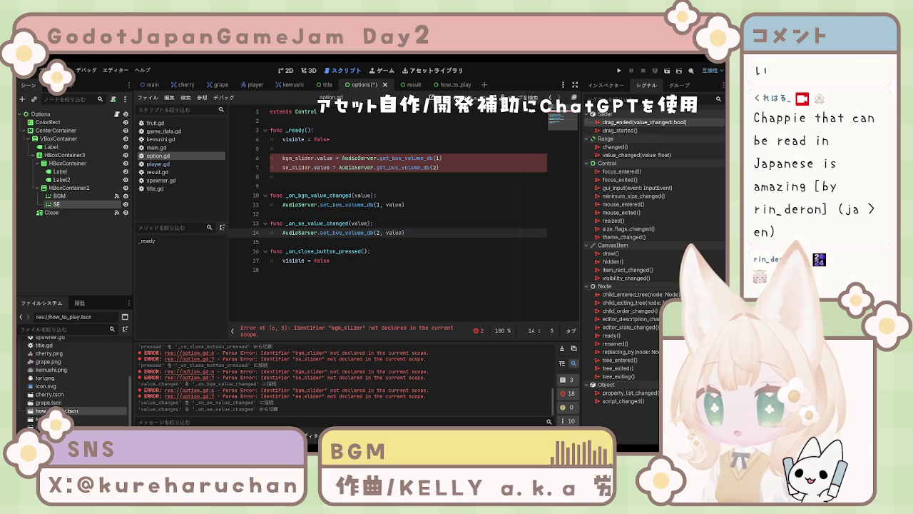
{"action": "double_click", "coordinate": [644, 122]}
{"action": "left_click", "coordinate": [349, 408]}
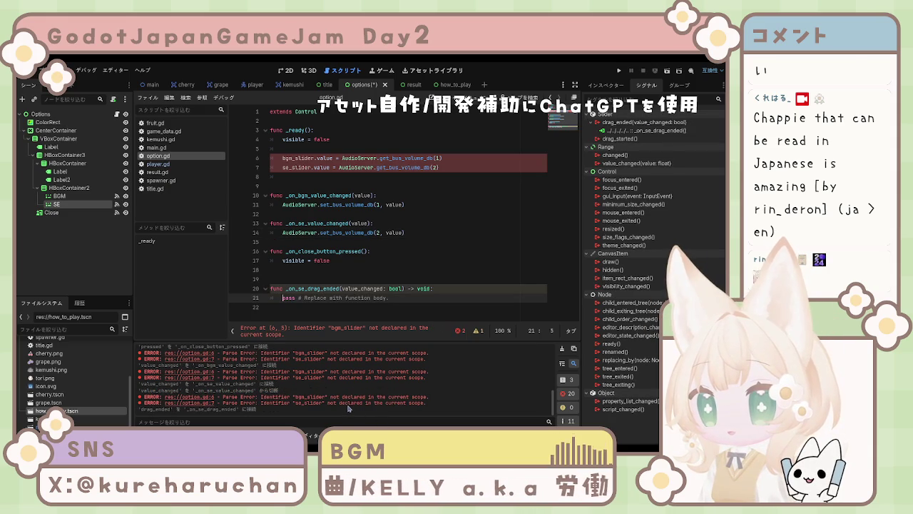
- Undo the _on_se_drag_ended stub, delete the drag_ended connection, and restore value_changed
{"action": "key", "text": "ctrl+z"}
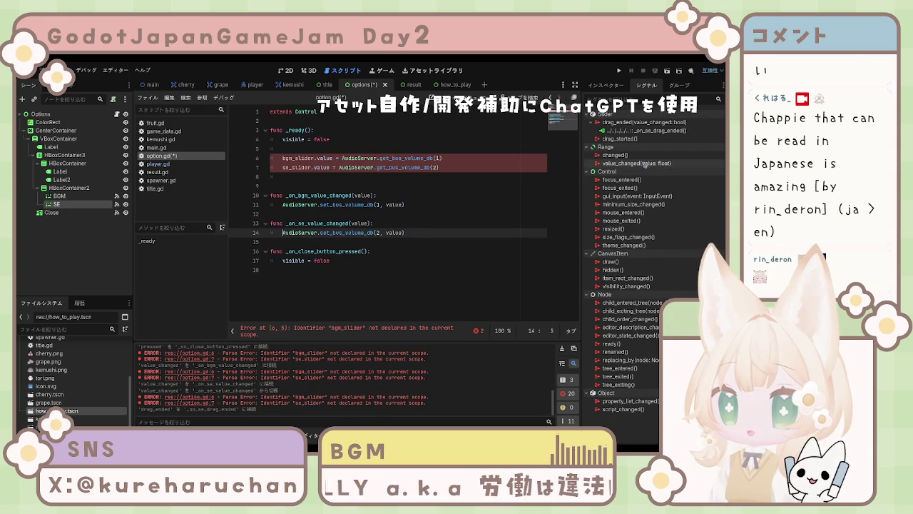
{"action": "left_click", "coordinate": [644, 130]}
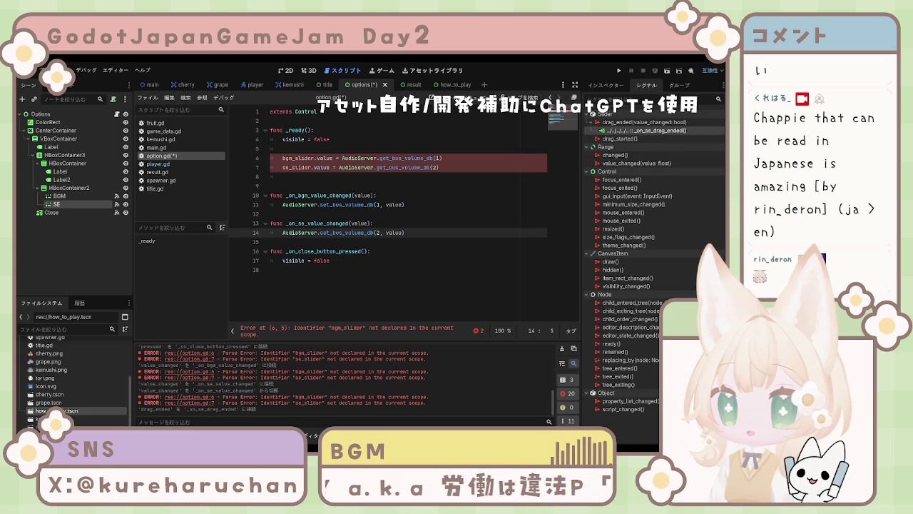
{"action": "key", "text": "Delete"}
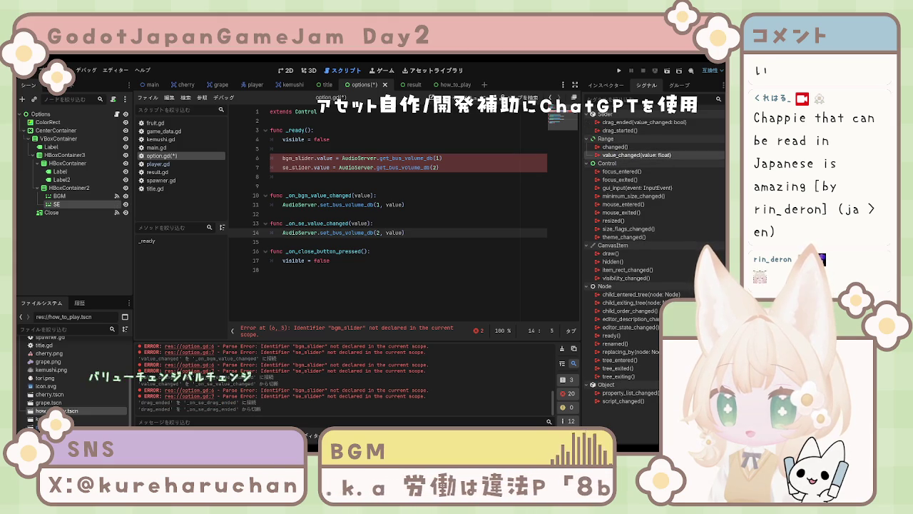
{"action": "key", "text": "ctrl+z"}
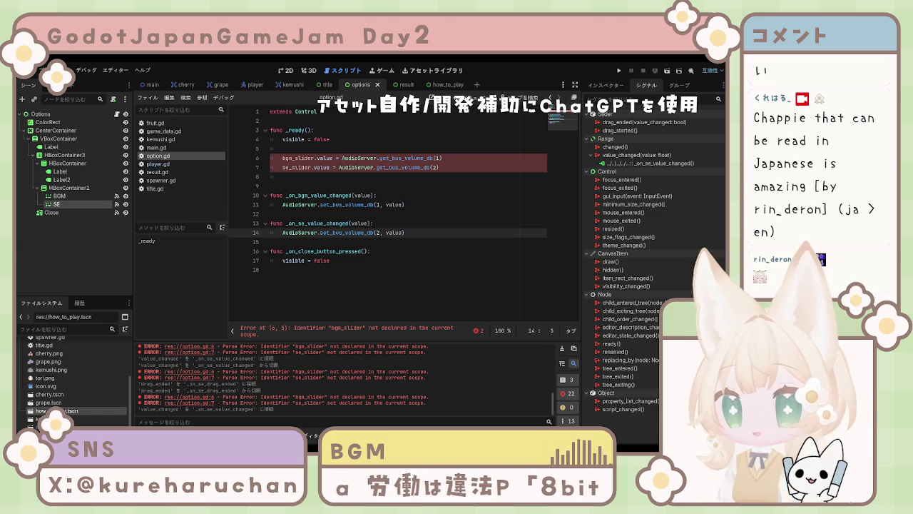
{"action": "left_click", "coordinate": [335, 158]}
{"action": "left_click", "coordinate": [331, 121]}
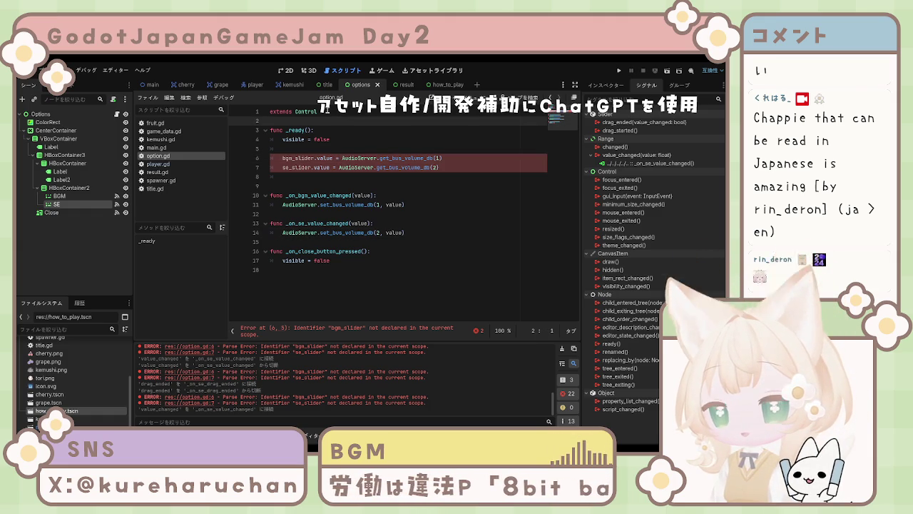
{"action": "key", "text": "Return"}
{"action": "key", "text": "Return"}
{"action": "key", "text": "Up"}
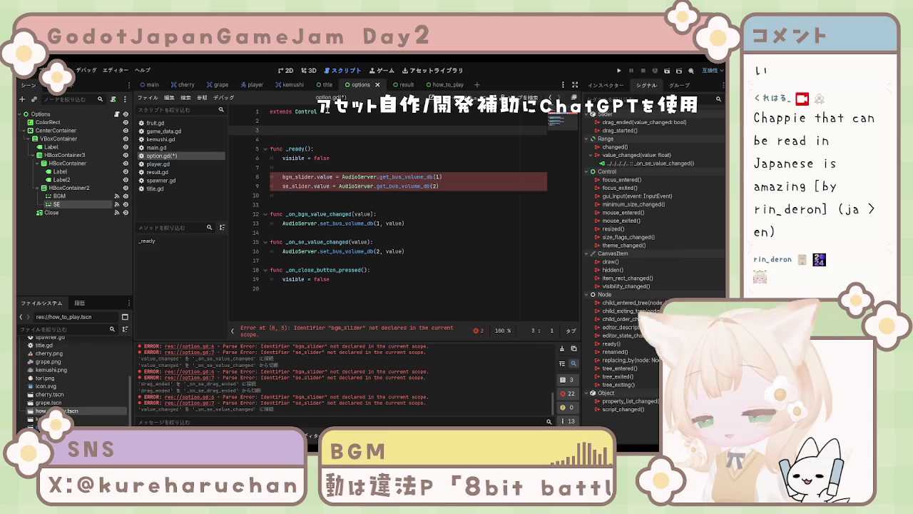
{"action": "type", "text": "@onready var bgm_slider = $CenterContainer/VBoxContainer/HBoxContainer3/HBoxContainer2/BGM  @onready var se_slider = $CenterContainer/VBoxContainer/HBoxContainer3/HBoxContainer2/SE"}
{"action": "key", "text": "ctrl+v"}
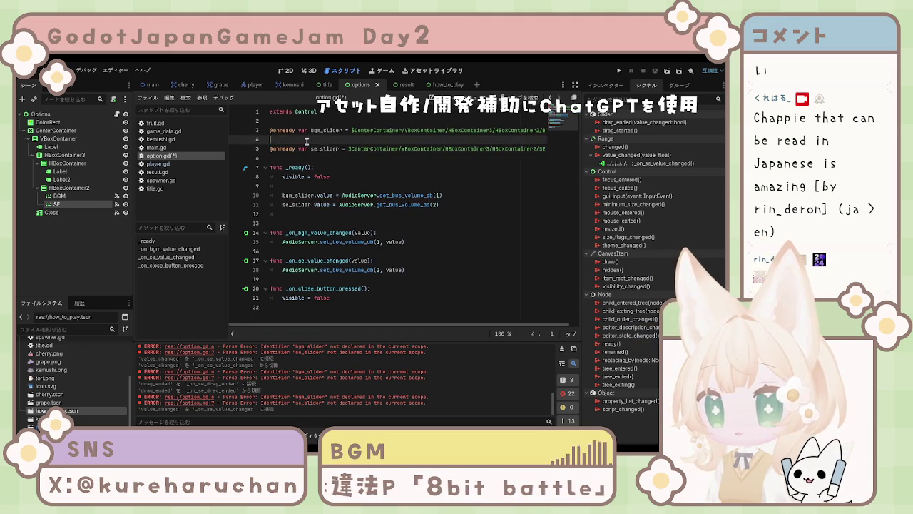
{"action": "key", "text": "BackSpace"}
{"action": "key", "text": "ctrl+s"}
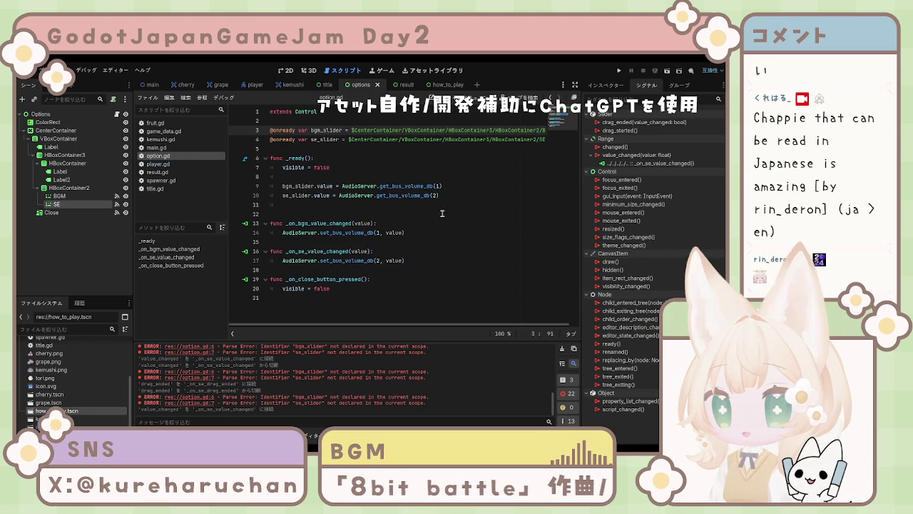
- Look over the _ready function and select the HBoxContainer2 node
{"action": "left_click", "coordinate": [443, 214]}
{"action": "left_click", "coordinate": [452, 158]}
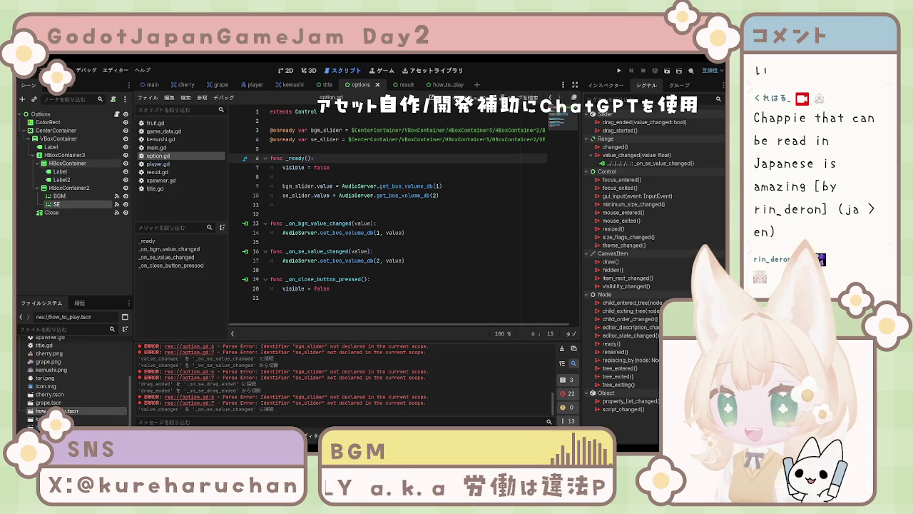
{"action": "left_click", "coordinate": [84, 189]}
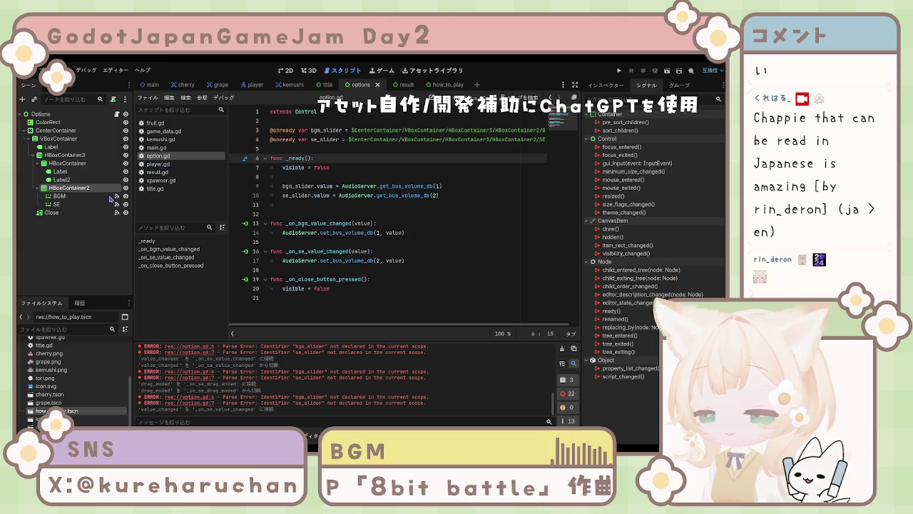
- Rename the container nodes to SliderContainer, LabelContainer and VolumeContainer
{"action": "type", "text": "SliderContainer"}
{"action": "key", "text": "Return"}
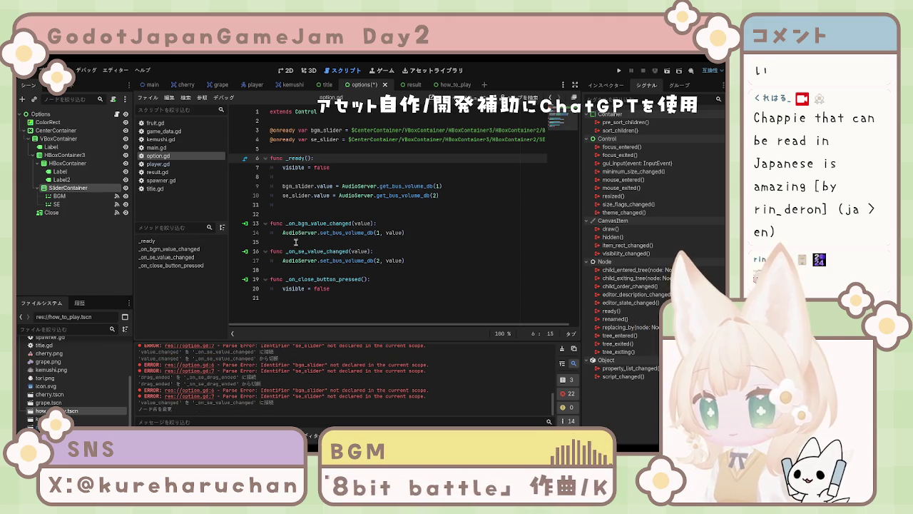
{"action": "left_click", "coordinate": [75, 165]}
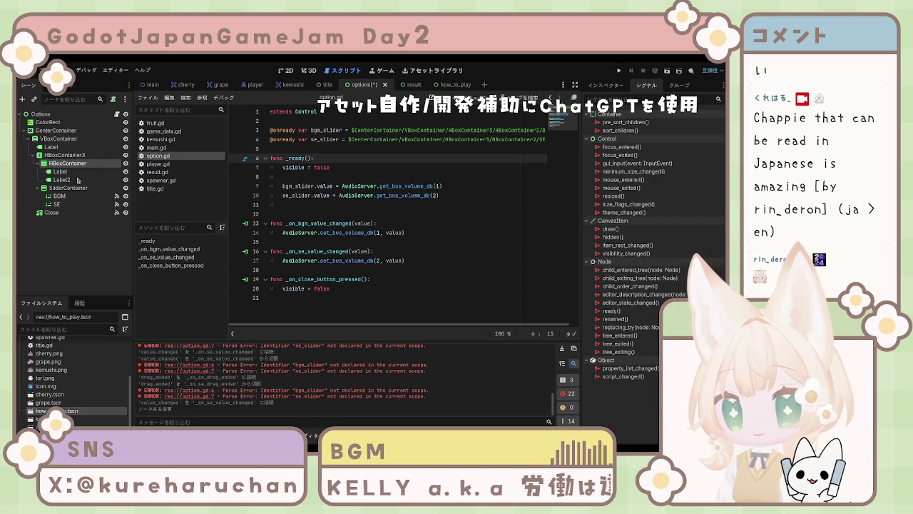
{"action": "type", "text": "LabelContainer"}
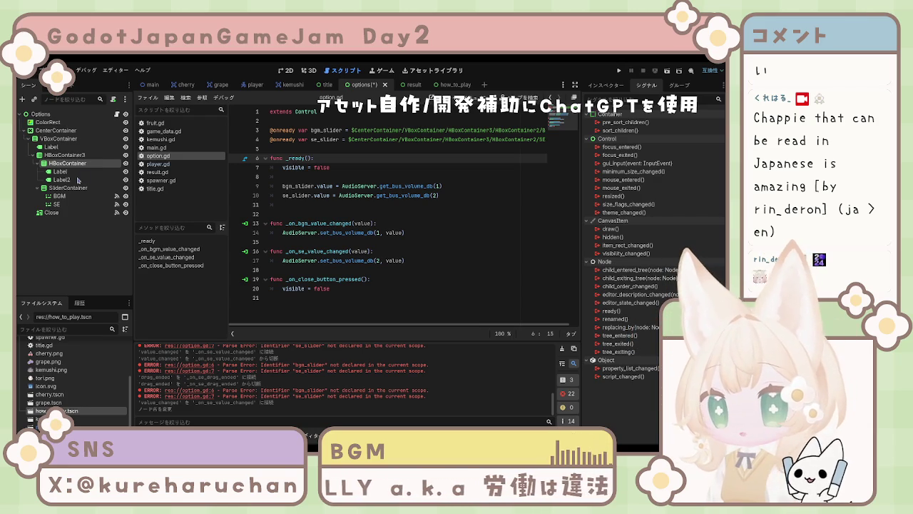
{"action": "key", "text": "Return"}
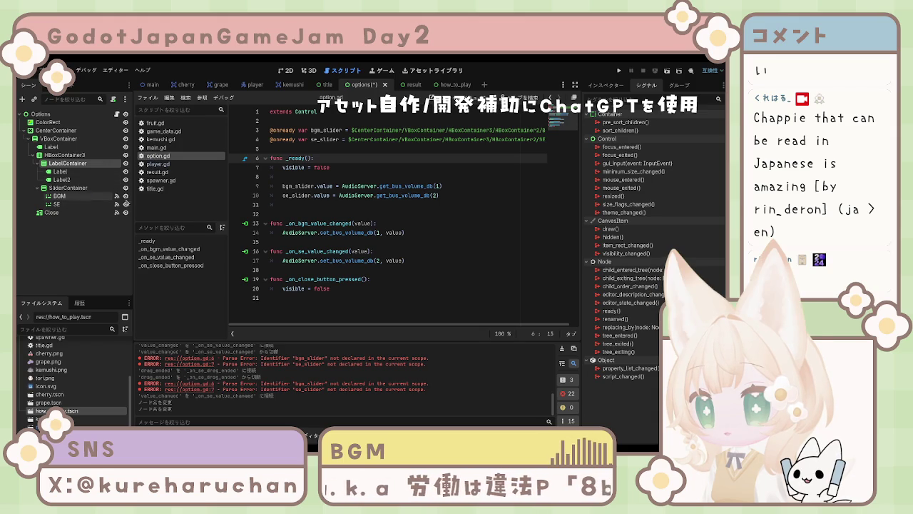
{"action": "left_click", "coordinate": [529, 184]}
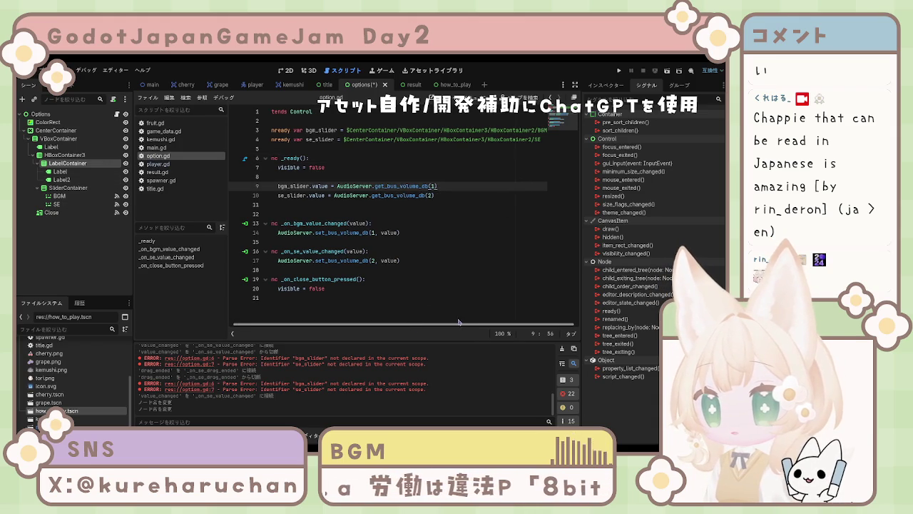
{"action": "left_click", "coordinate": [63, 157]}
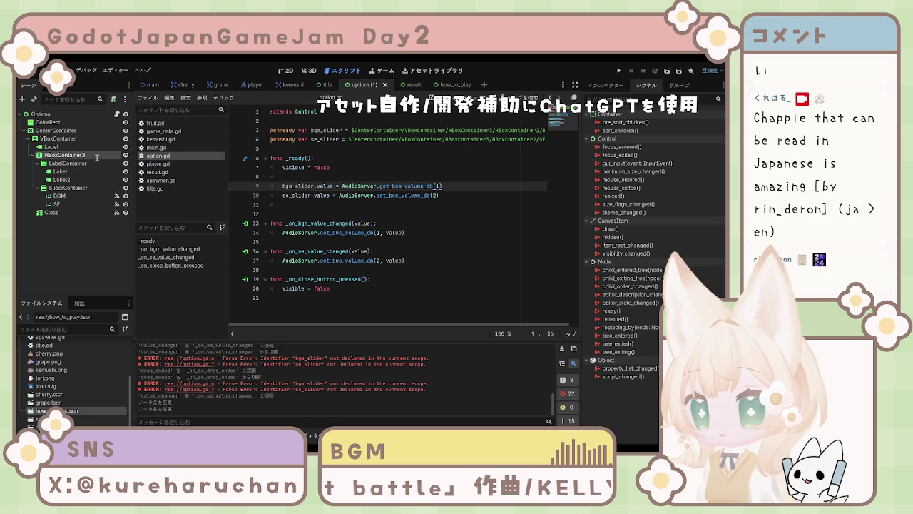
{"action": "type", "text": "VolumeContainer"}
{"action": "key", "text": "Return"}
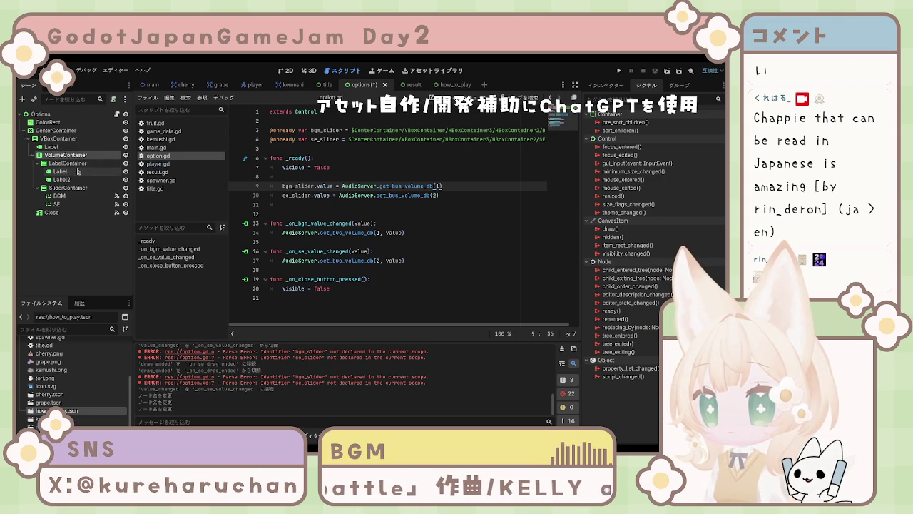
- Paste SliderContainer over HBoxContainer2 in the slider node paths
{"action": "left_click", "coordinate": [85, 188]}
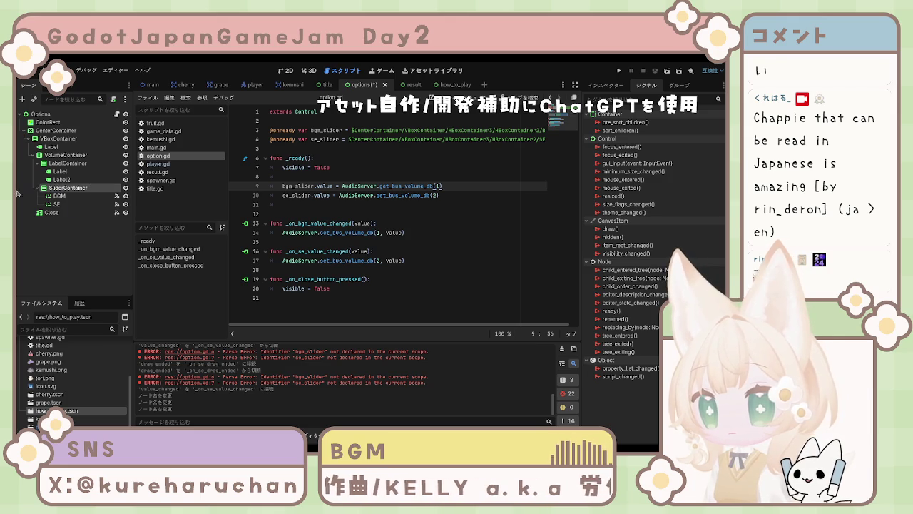
{"action": "left_click", "coordinate": [492, 139]}
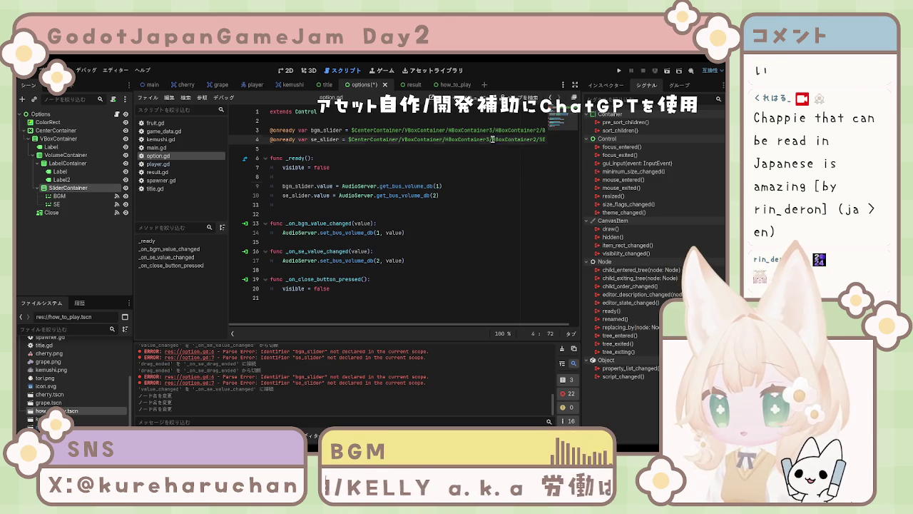
{"action": "left_click_drag", "start_coordinate": [495, 130], "coordinate": [542, 129]}
{"action": "key", "text": "ctrl+v"}
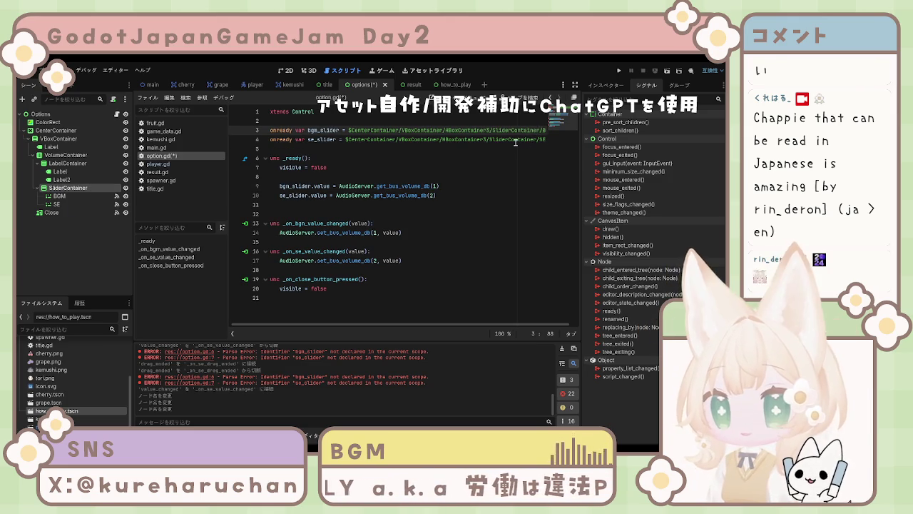
{"action": "left_click", "coordinate": [483, 186]}
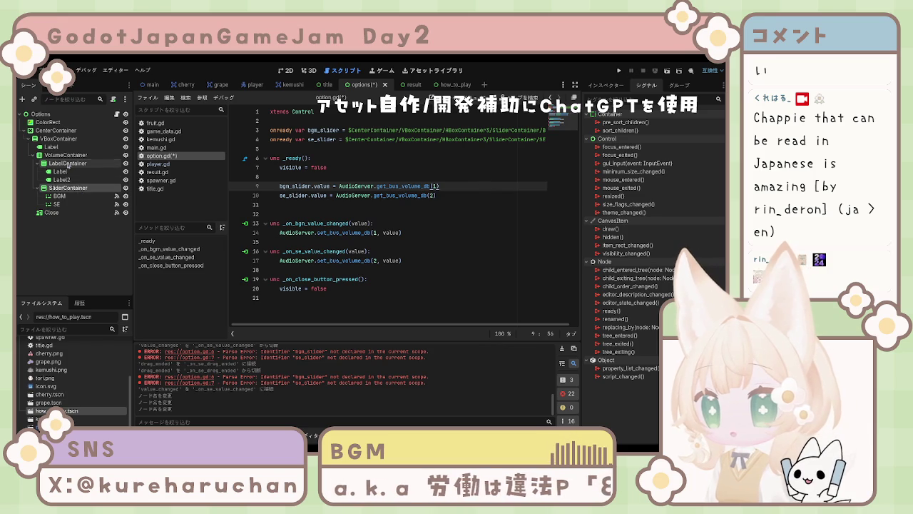
{"action": "left_click", "coordinate": [72, 164]}
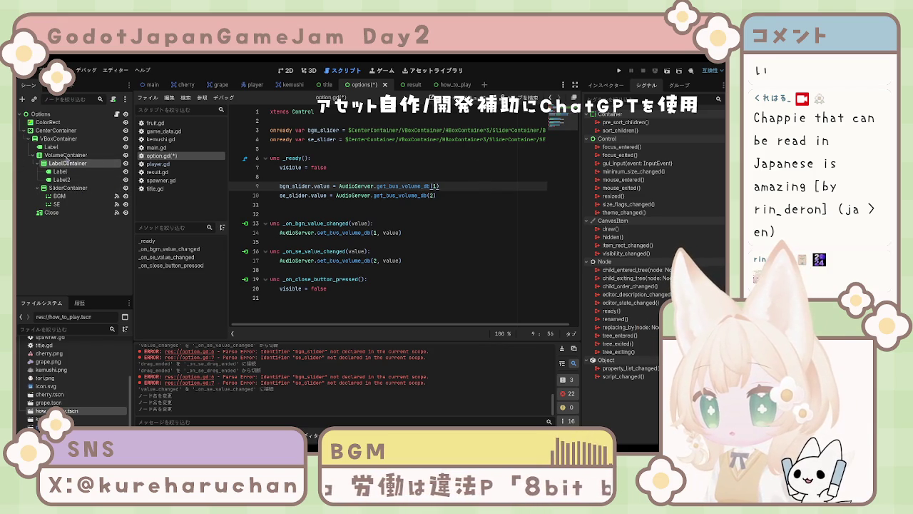
- Paste VolumeContainer over HBoxContainer3 on lines 3 and 4, then save option.gd
{"action": "left_click", "coordinate": [65, 156]}
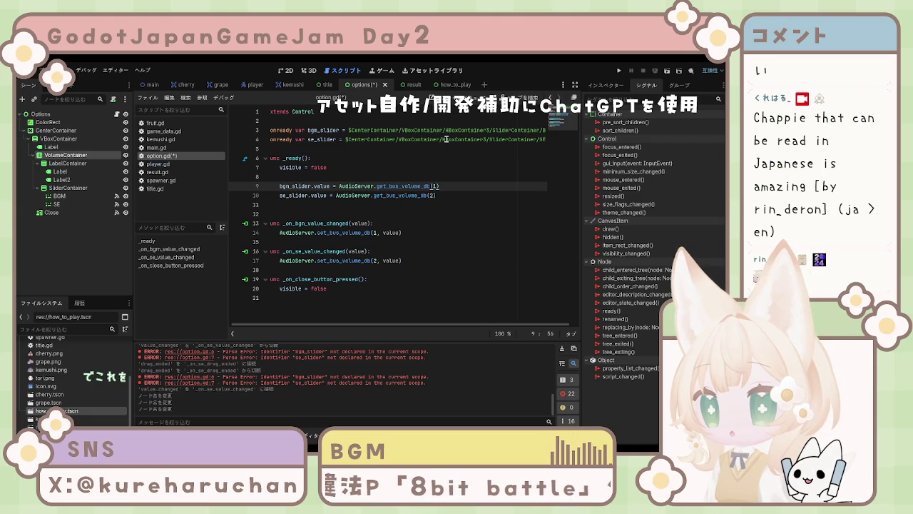
{"action": "double_click", "coordinate": [445, 139]}
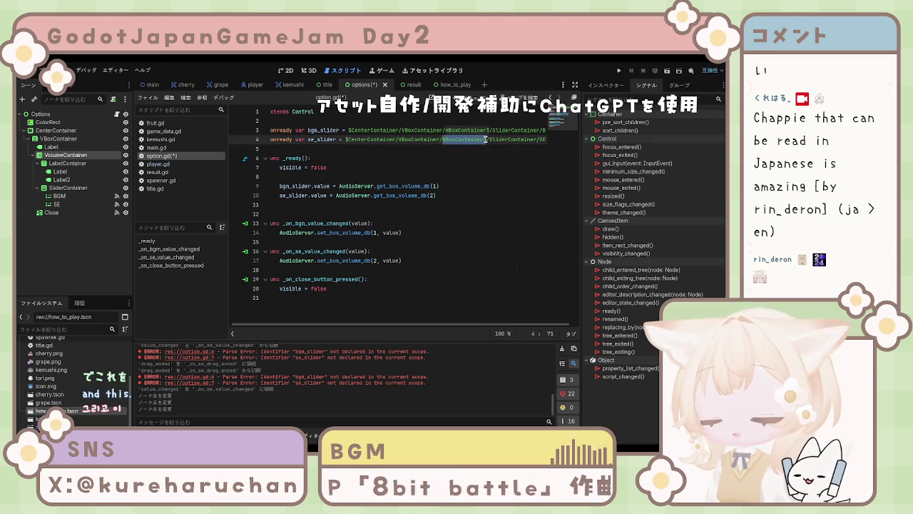
{"action": "type", "text": "VolumeContainer"}
{"action": "double_click", "coordinate": [445, 131]}
{"action": "type", "text": "VolumeContainer"}
{"action": "left_click", "coordinate": [425, 161]}
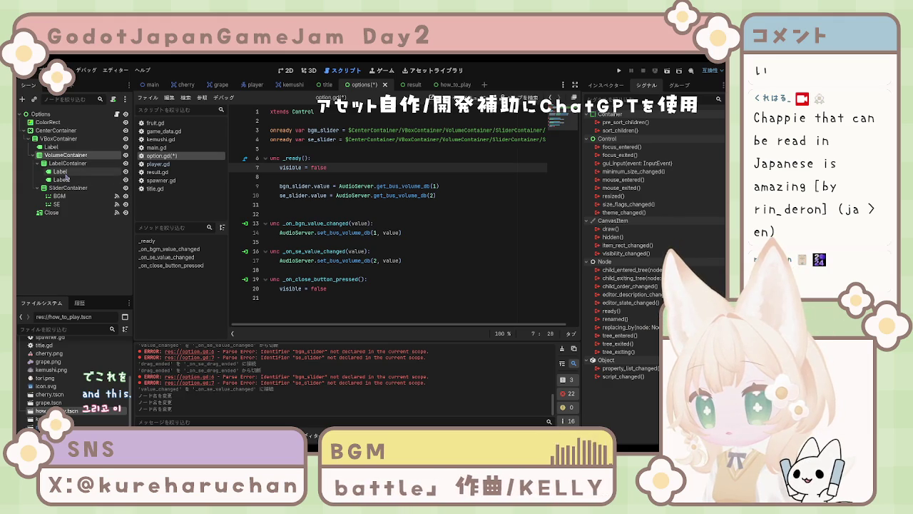
{"action": "left_click", "coordinate": [72, 236]}
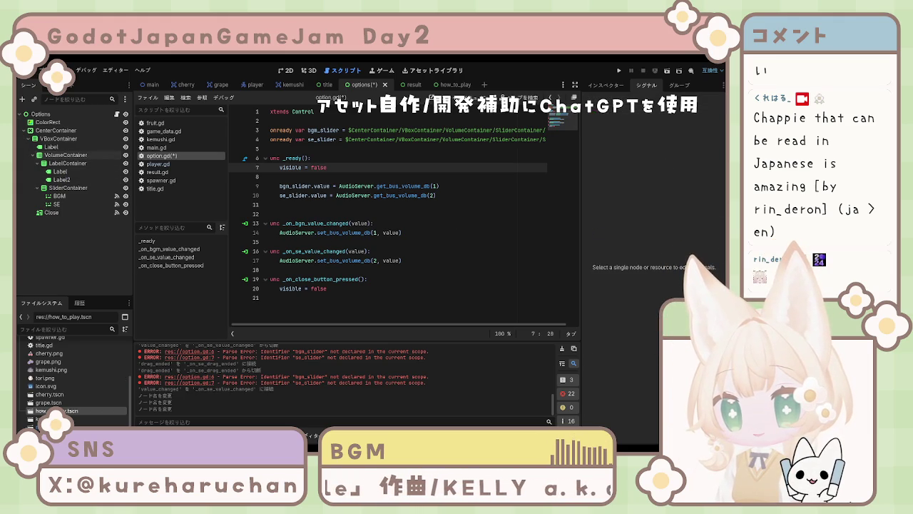
{"action": "left_click", "coordinate": [320, 223]}
{"action": "key", "text": "ctrl+s"}
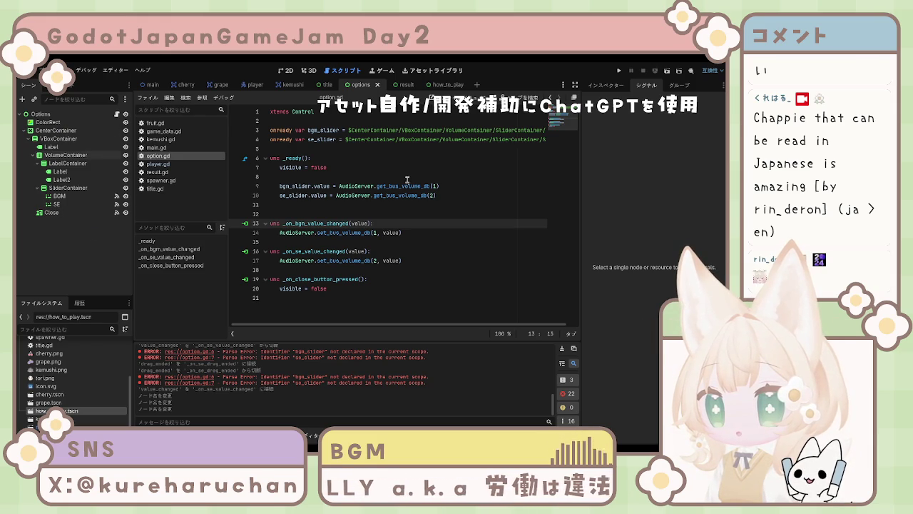
{"action": "left_click_drag", "start_coordinate": [376, 325], "coordinate": [384, 325]}
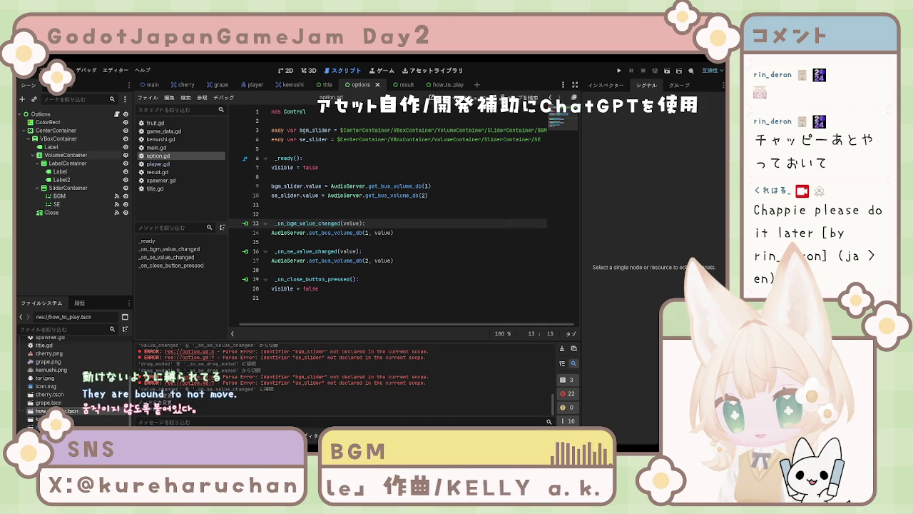
- Test-run the Options scene with F6, stop it, and return to the Title scene
{"action": "left_click", "coordinate": [400, 260]}
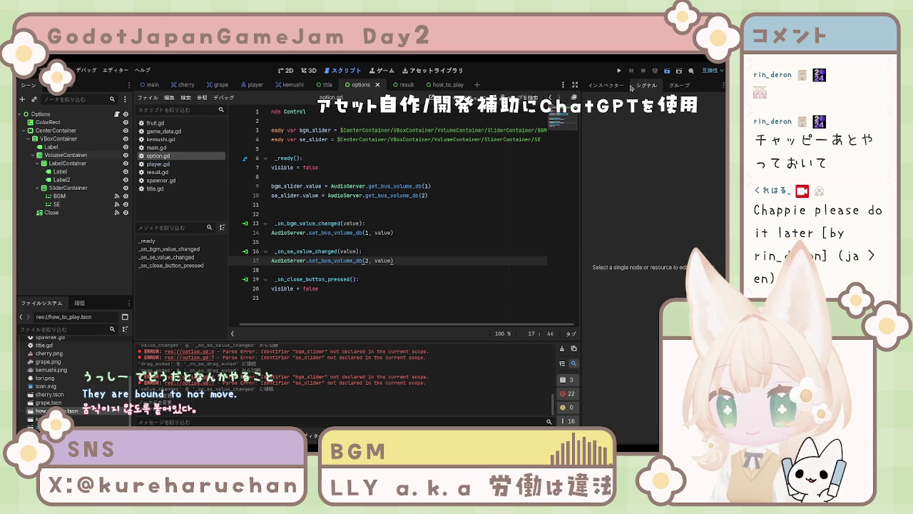
{"action": "key", "text": "F6"}
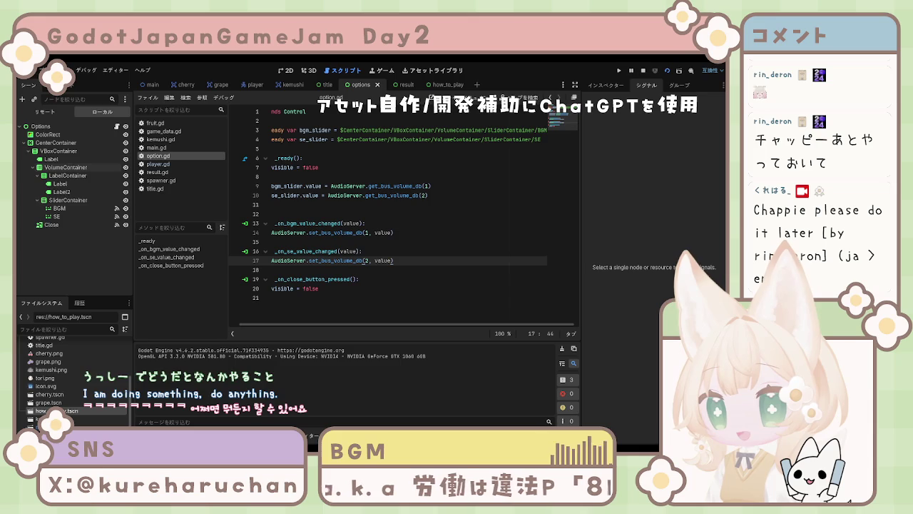
{"action": "key", "text": "F8"}
{"action": "left_click", "coordinate": [421, 241]}
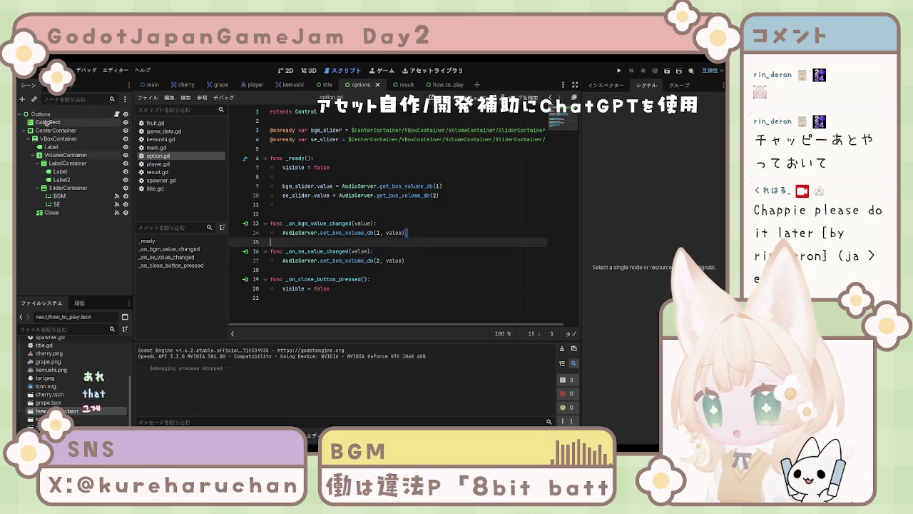
{"action": "left_click", "coordinate": [327, 84]}
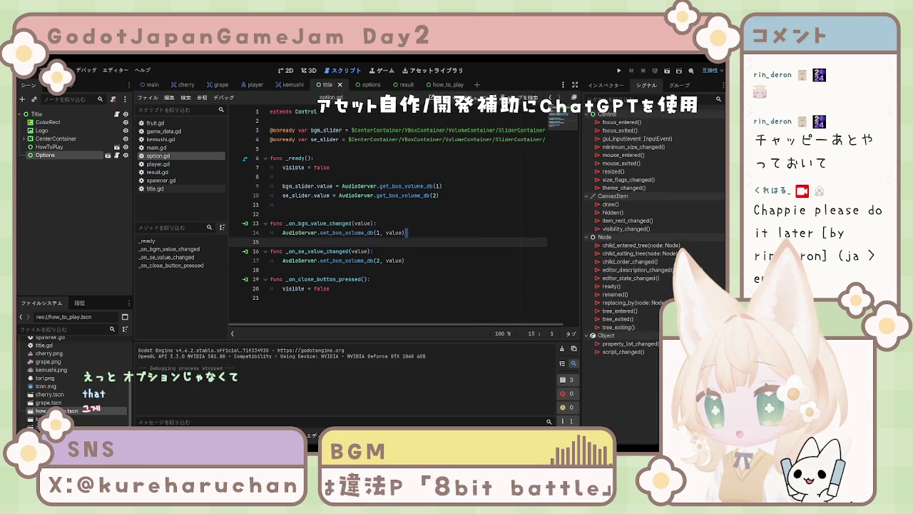
- Run the game and repeatedly open and close the Option panel from the title menu
{"action": "left_click", "coordinate": [667, 72]}
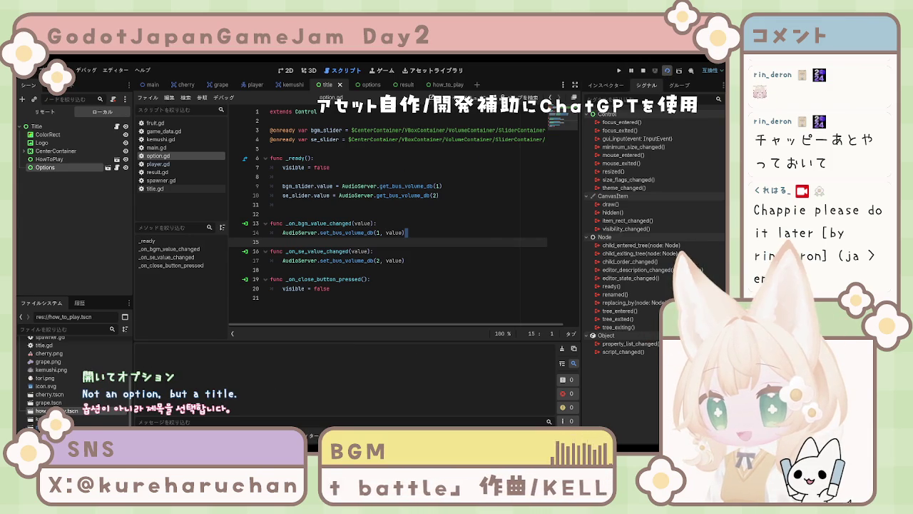
{"action": "key", "text": "F8"}
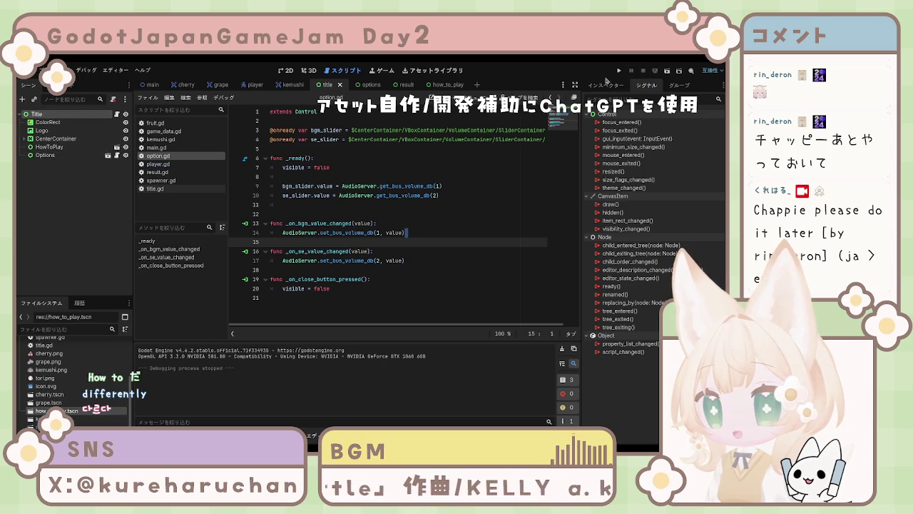
{"action": "key", "text": "F5"}
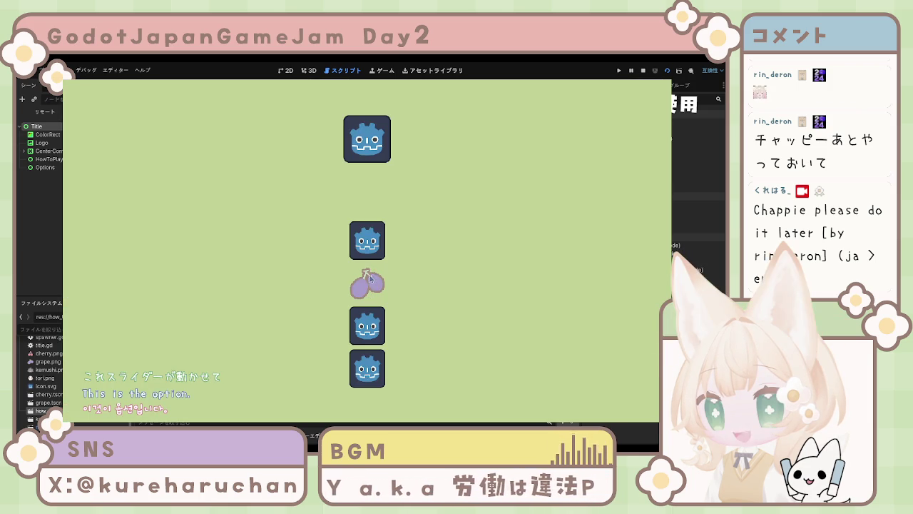
{"action": "left_click", "coordinate": [370, 280]}
{"action": "left_click", "coordinate": [370, 285]}
{"action": "left_click", "coordinate": [365, 282]}
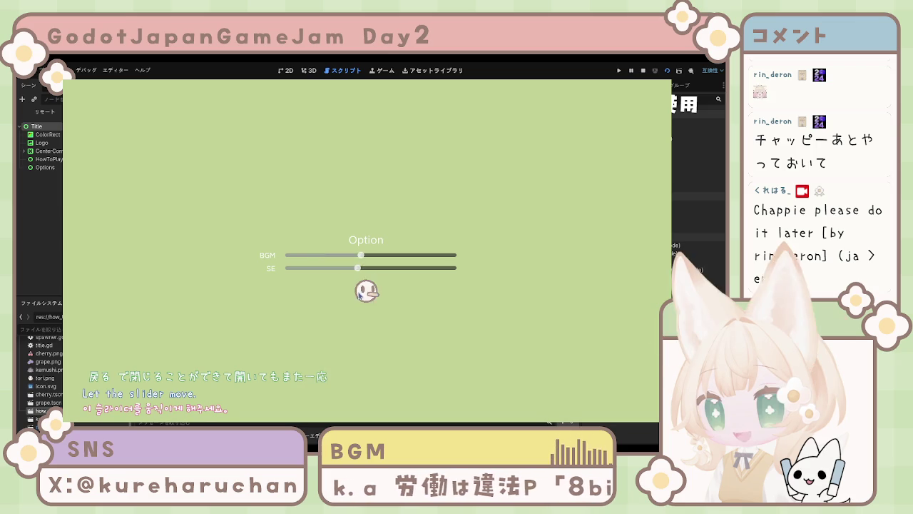
{"action": "left_click", "coordinate": [359, 292]}
{"action": "left_click", "coordinate": [361, 289]}
{"action": "left_click", "coordinate": [361, 291]}
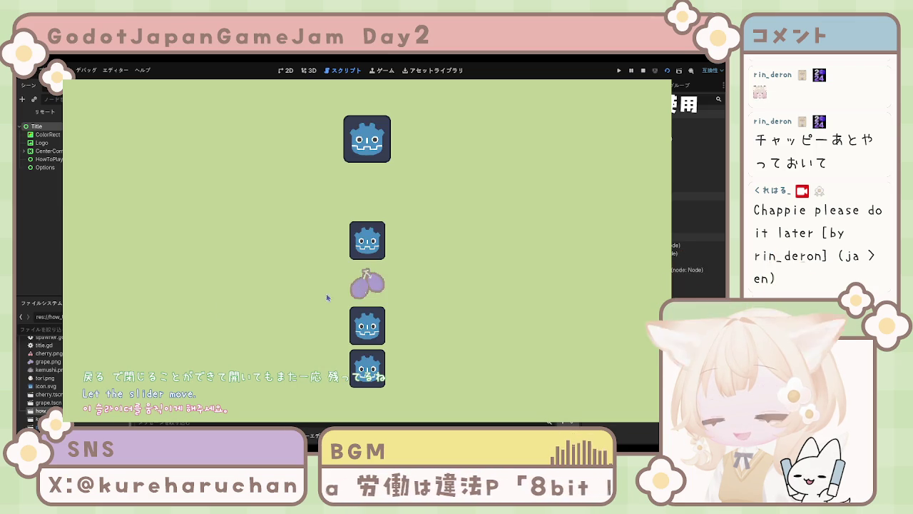
{"action": "key", "text": "Return"}
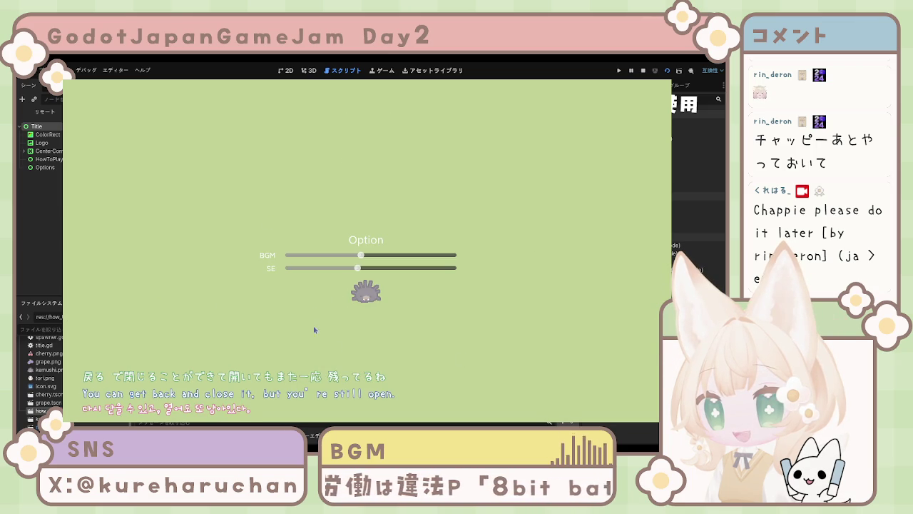
{"action": "key", "text": "Return"}
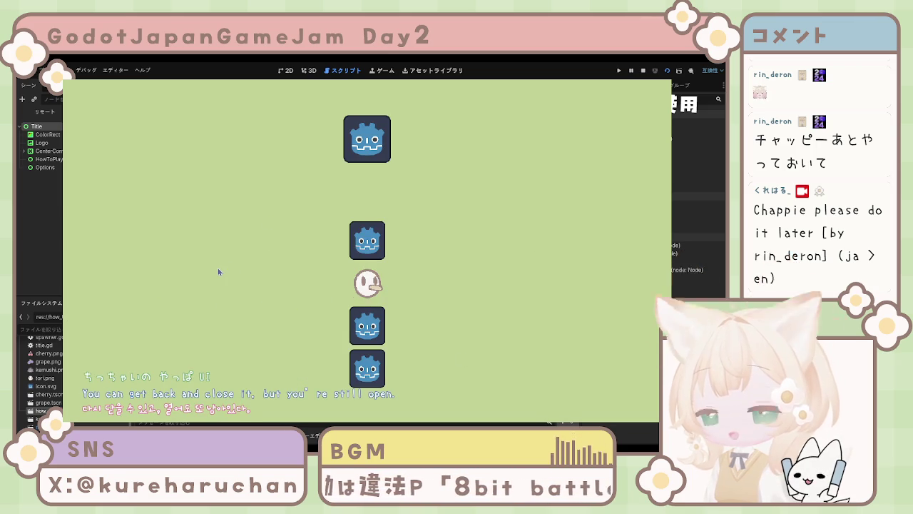
- Start a round, pause it, return to the title, reopen Options, then stop the game
{"action": "left_click", "coordinate": [367, 246]}
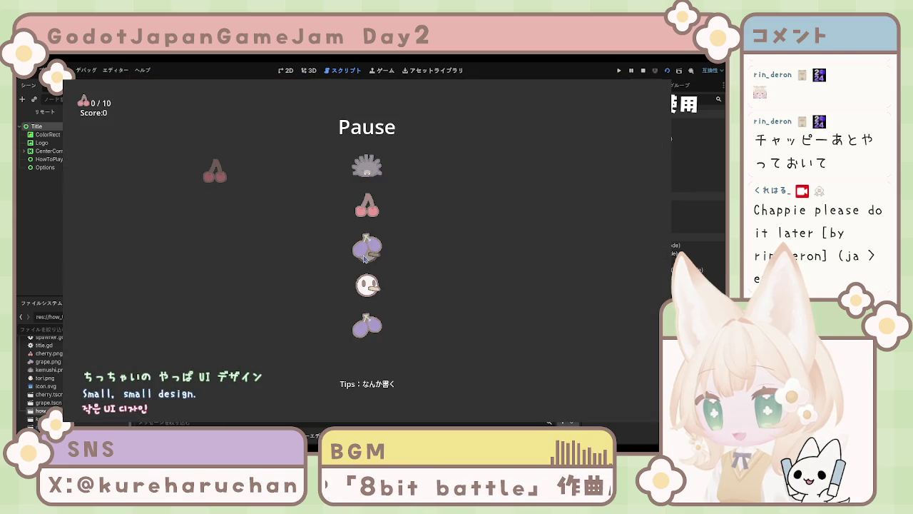
{"action": "key", "text": "Escape"}
{"action": "left_click", "coordinate": [367, 250]}
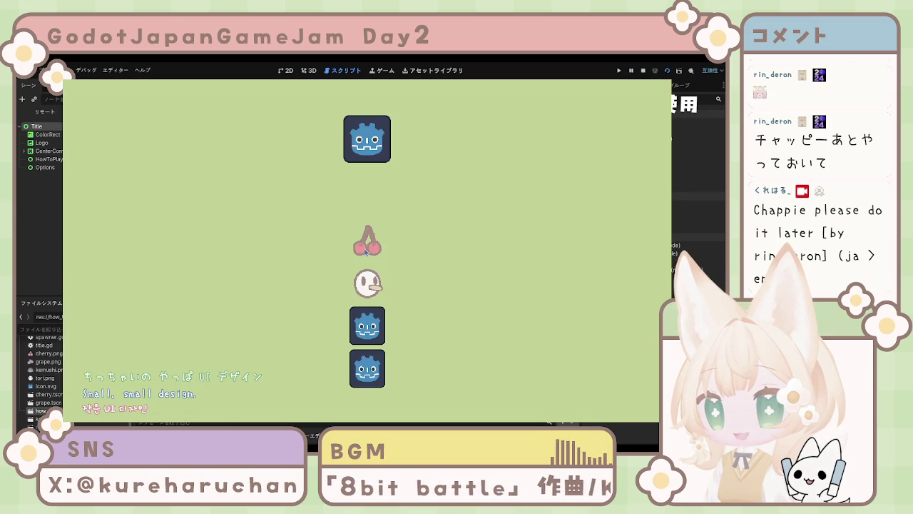
{"action": "left_click", "coordinate": [367, 283]}
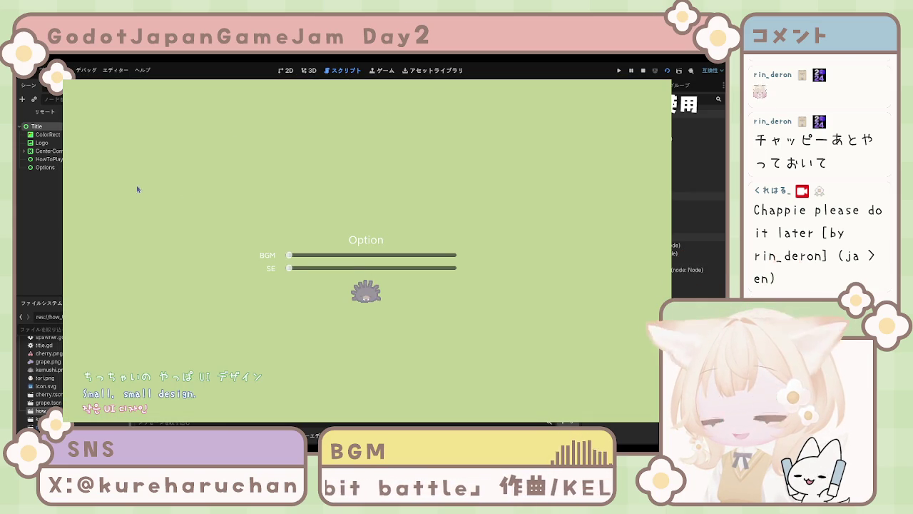
{"action": "key", "text": "F8"}
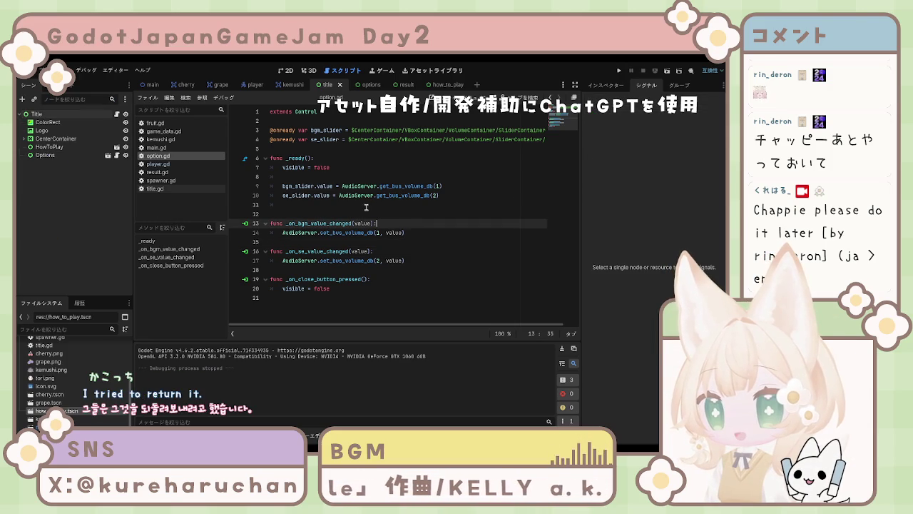
{"action": "left_click", "coordinate": [364, 139]}
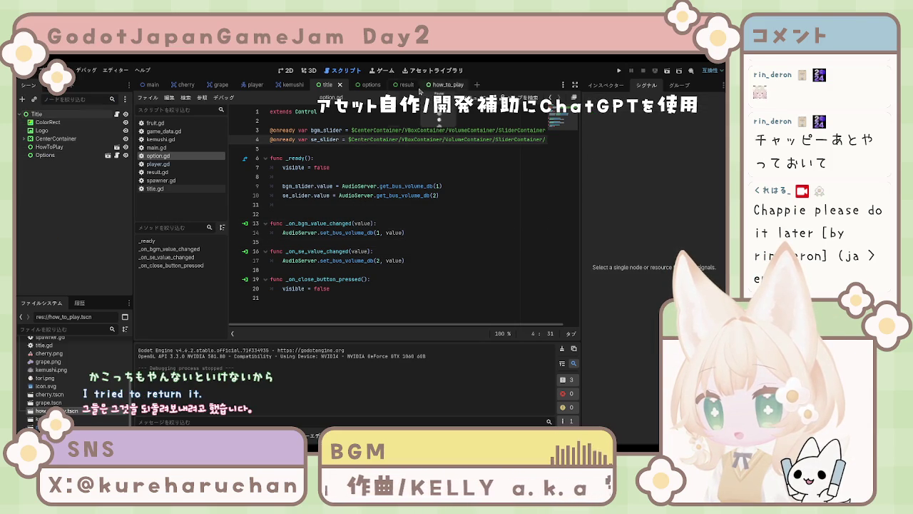
{"action": "left_click", "coordinate": [362, 85]}
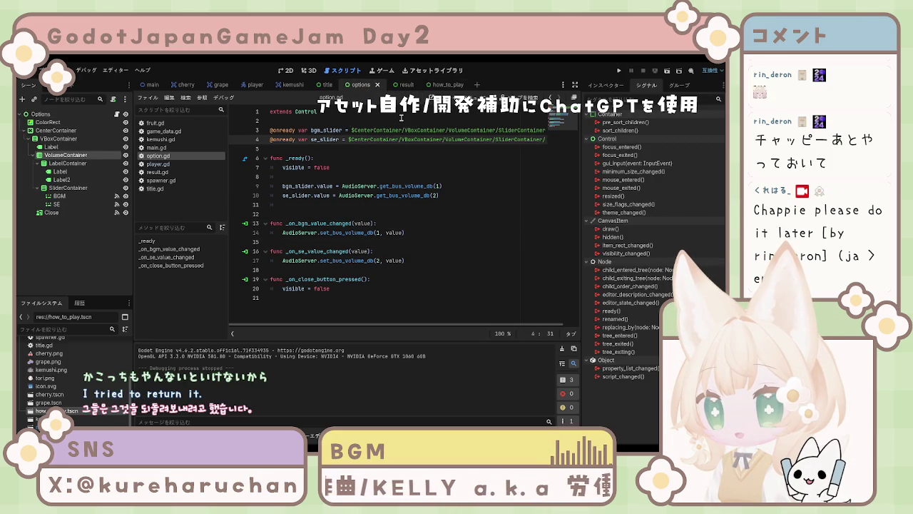
{"action": "left_click", "coordinate": [151, 84]}
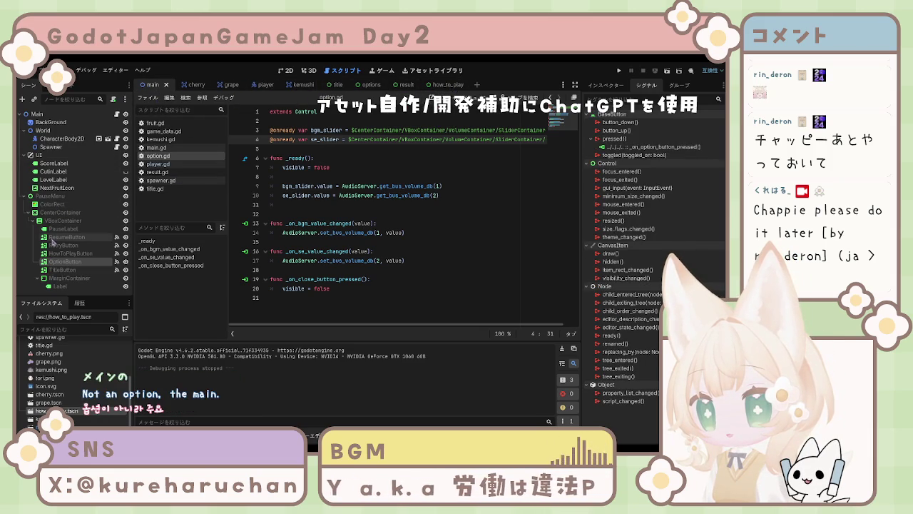
{"action": "left_click", "coordinate": [68, 198]}
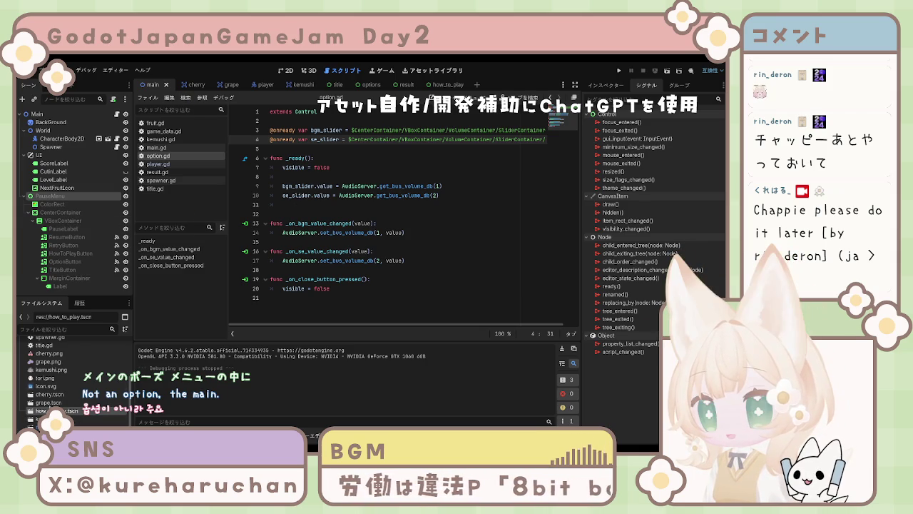
{"action": "left_click_drag", "start_coordinate": [58, 411], "coordinate": [51, 330]}
{"action": "mouse_move", "coordinate": [48, 285]}
{"action": "left_mouse_down"}
{"action": "mouse_move", "coordinate": [57, 208]}
{"action": "mouse_move", "coordinate": [55, 299]}
{"action": "mouse_move", "coordinate": [45, 204]}
{"action": "left_mouse_up"}
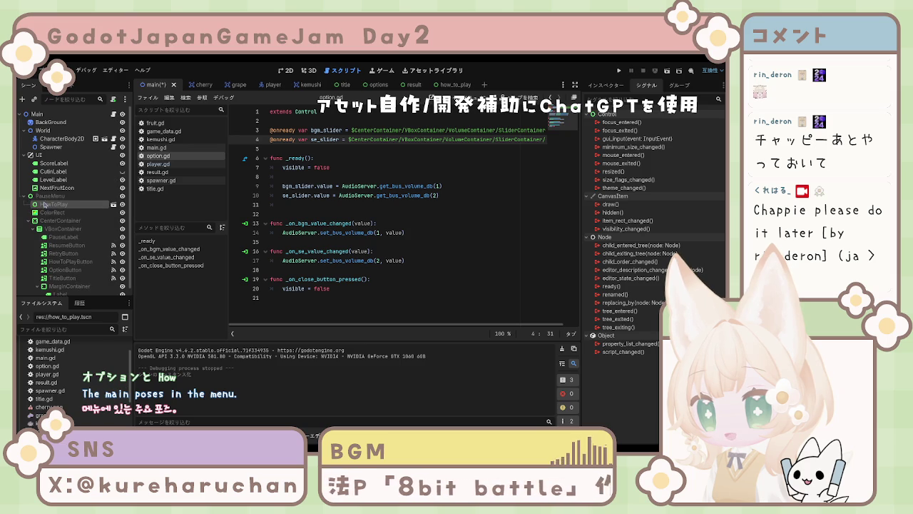
{"action": "scroll", "coordinate": [52, 371], "scroll_direction": "down", "scroll_amount": 5}
{"action": "left_click", "coordinate": [50, 403]}
{"action": "left_click_drag", "start_coordinate": [56, 400], "coordinate": [50, 208]}
{"action": "left_click", "coordinate": [57, 224]}
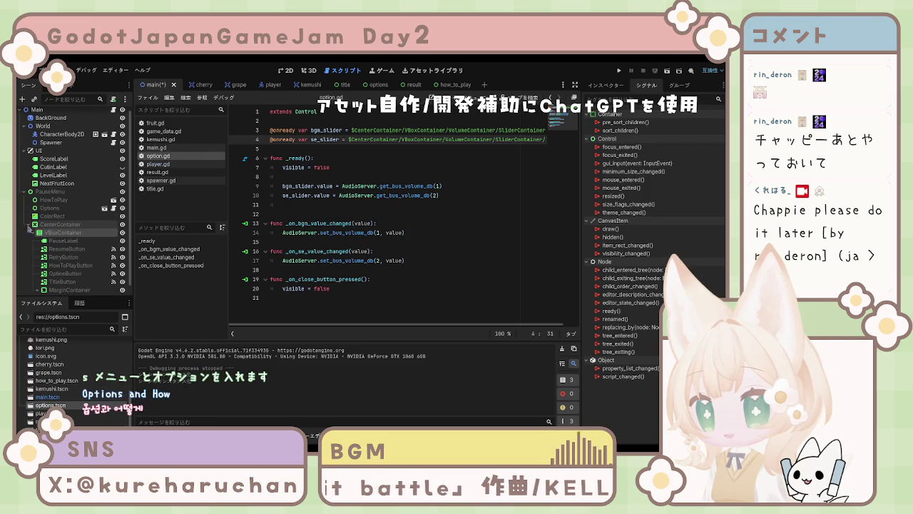
{"action": "left_click", "coordinate": [28, 225]}
{"action": "left_click_drag", "start_coordinate": [50, 212], "coordinate": [56, 235]}
{"action": "mouse_move", "coordinate": [53, 189]}
{"action": "left_mouse_down"}
{"action": "mouse_move", "coordinate": [62, 294]}
{"action": "mouse_move", "coordinate": [50, 197]}
{"action": "mouse_move", "coordinate": [35, 187]}
{"action": "mouse_move", "coordinate": [29, 203]}
{"action": "left_mouse_up"}
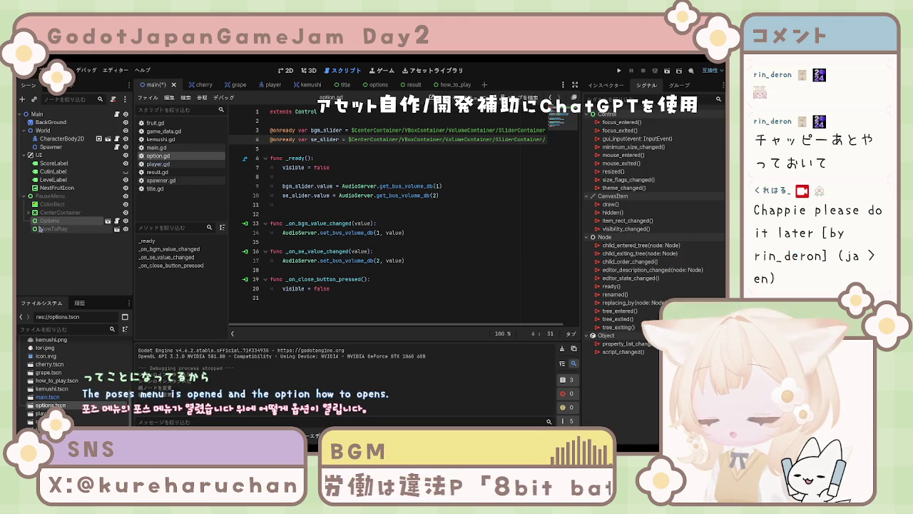
{"action": "left_click", "coordinate": [46, 197]}
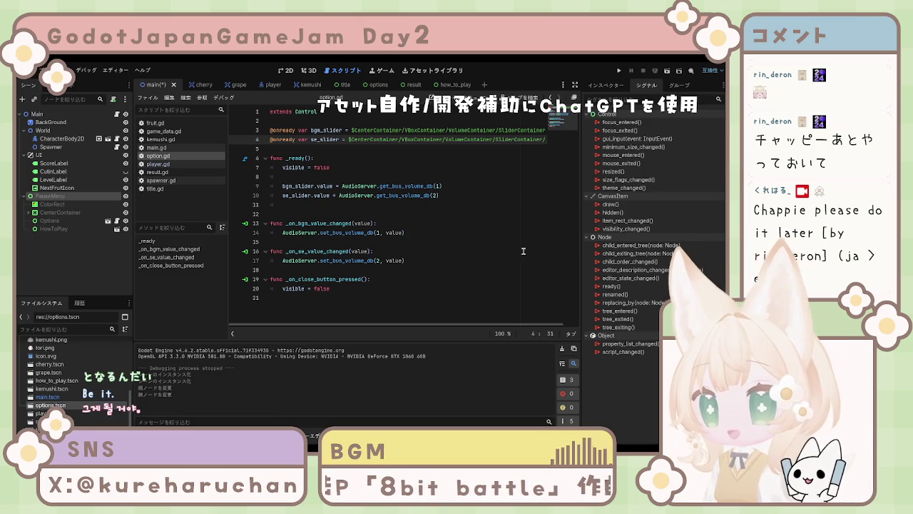
{"action": "left_click", "coordinate": [49, 221]}
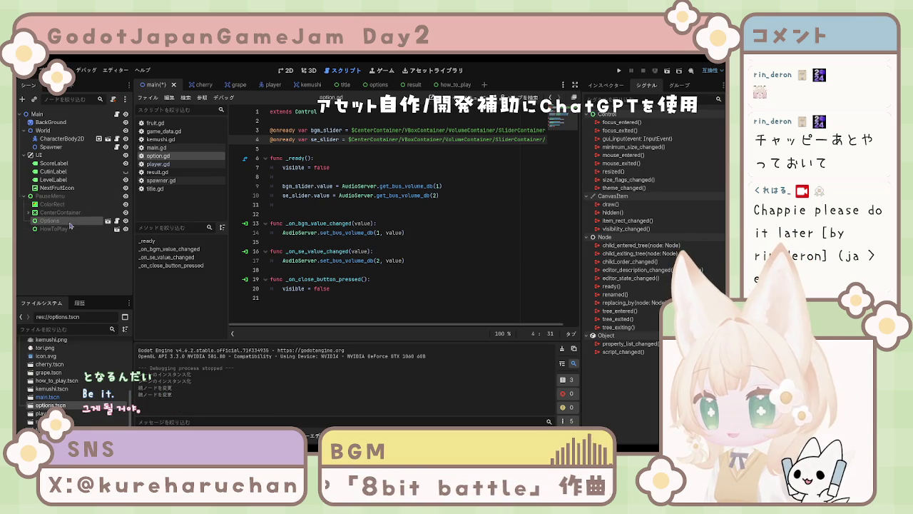
{"action": "left_click", "coordinate": [375, 86]}
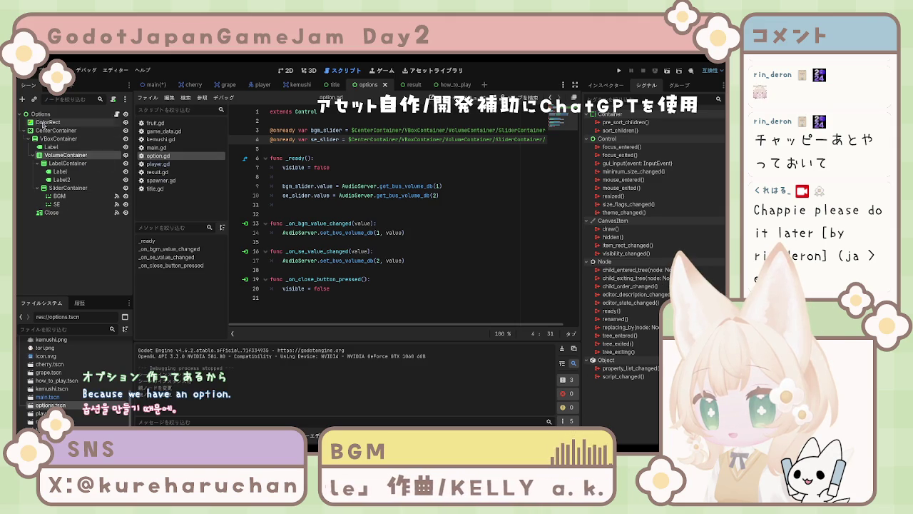
{"action": "left_click", "coordinate": [42, 114]}
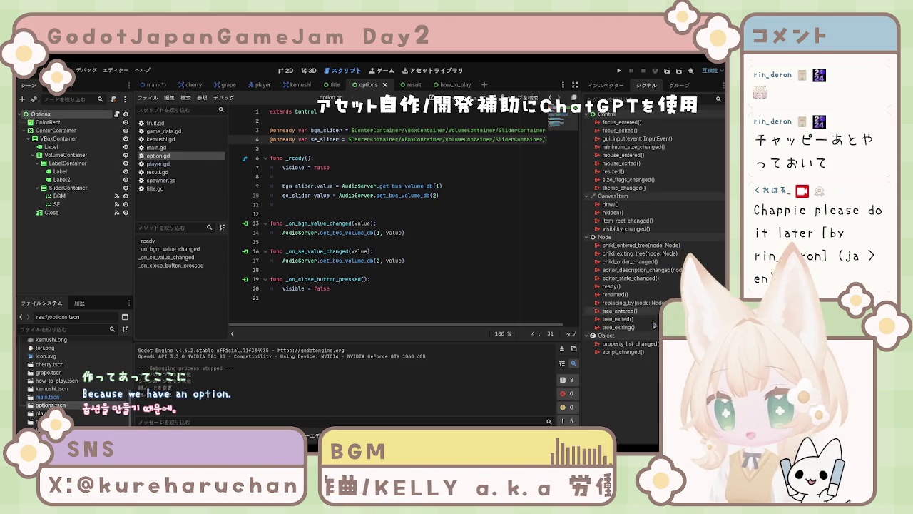
{"action": "left_click", "coordinate": [605, 85]}
{"action": "scroll", "coordinate": [640, 351], "scroll_direction": "down", "scroll_amount": 5}
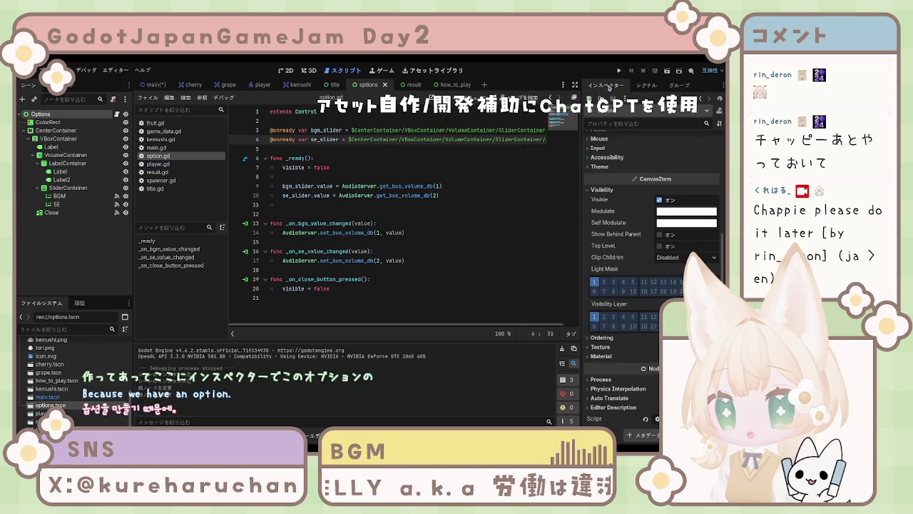
{"action": "left_click", "coordinate": [642, 86]}
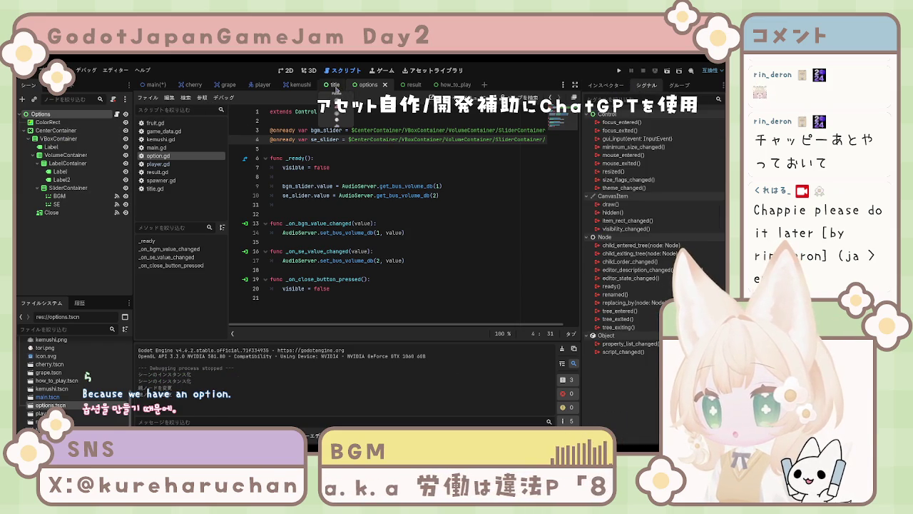
{"action": "left_click", "coordinate": [153, 84]}
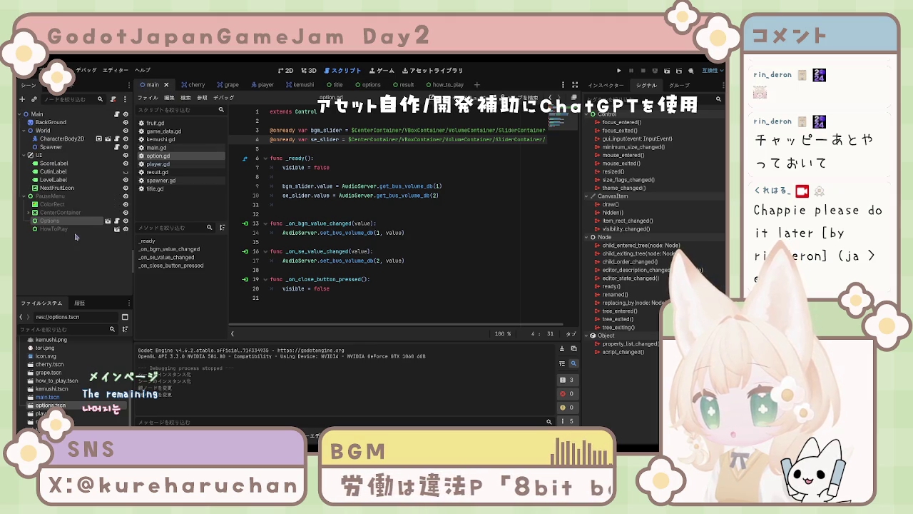
- Run and restart the game to try the pause menu, stop it, then bring up main.gd
{"action": "key", "text": "F5"}
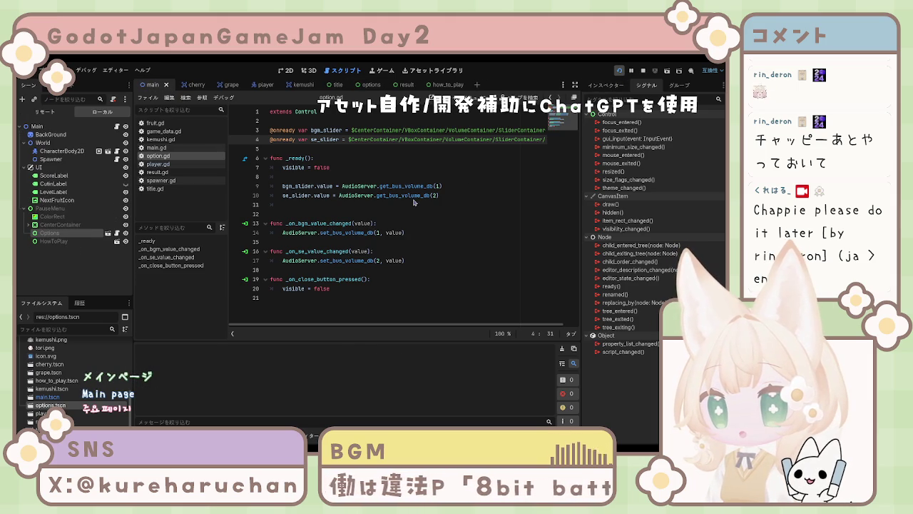
{"action": "key", "text": "F5"}
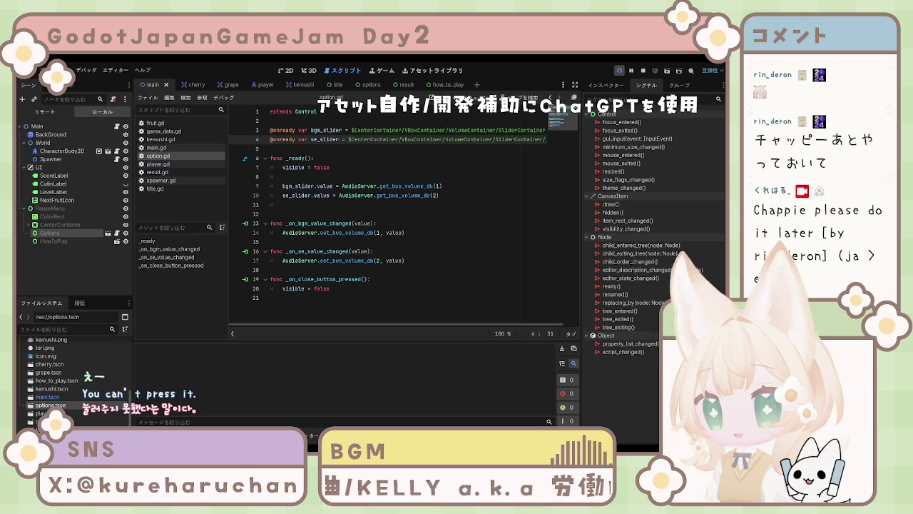
{"action": "key", "text": "F8"}
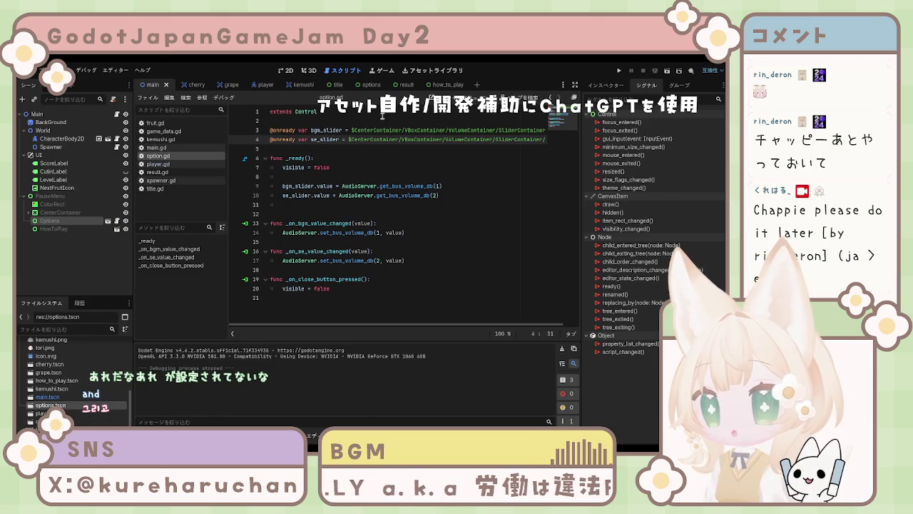
{"action": "left_click", "coordinate": [405, 214]}
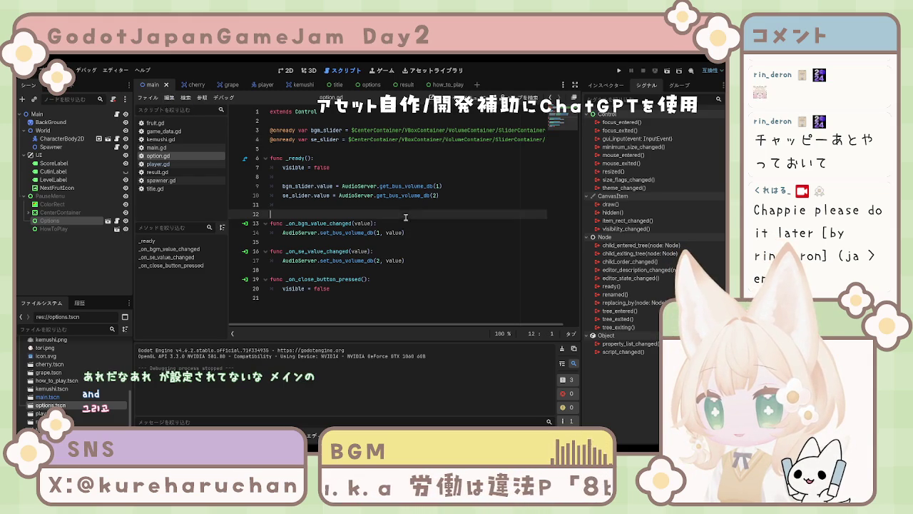
{"action": "left_click", "coordinate": [333, 167]}
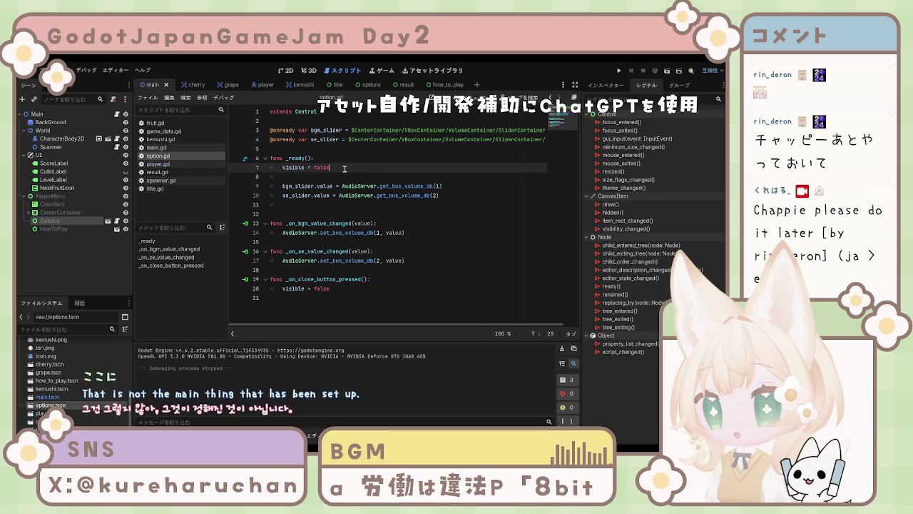
{"action": "left_click", "coordinate": [183, 148]}
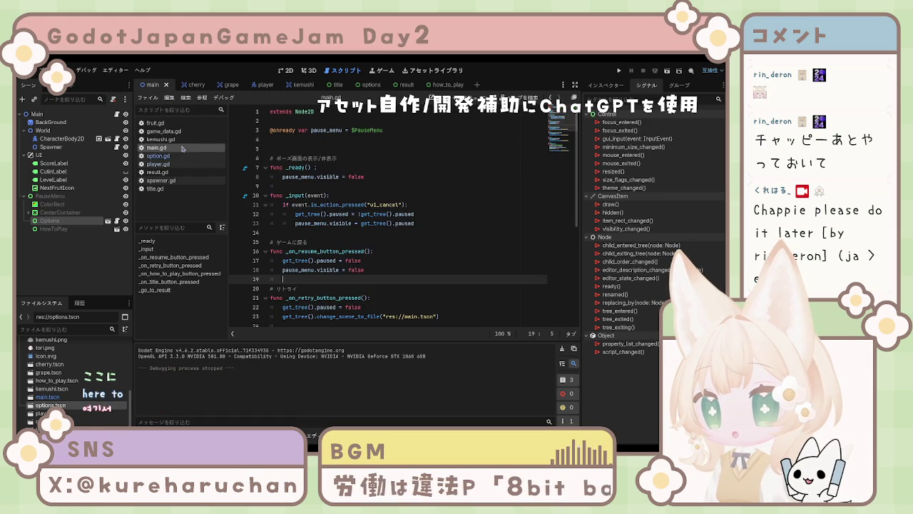
- Insert a blank line after line 8 in main.gd's _ready and save the script
{"action": "left_click", "coordinate": [401, 175]}
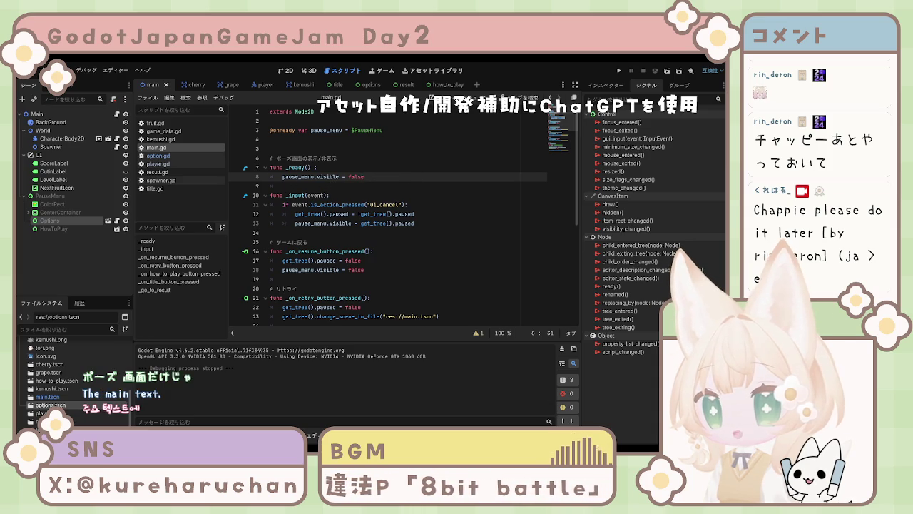
{"action": "left_click", "coordinate": [404, 131]}
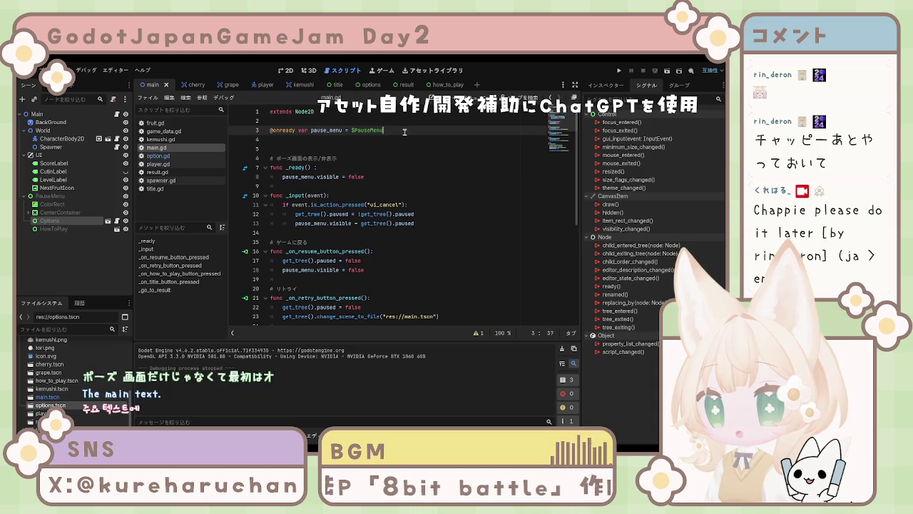
{"action": "left_click", "coordinate": [381, 175]}
{"action": "key", "text": "Return"}
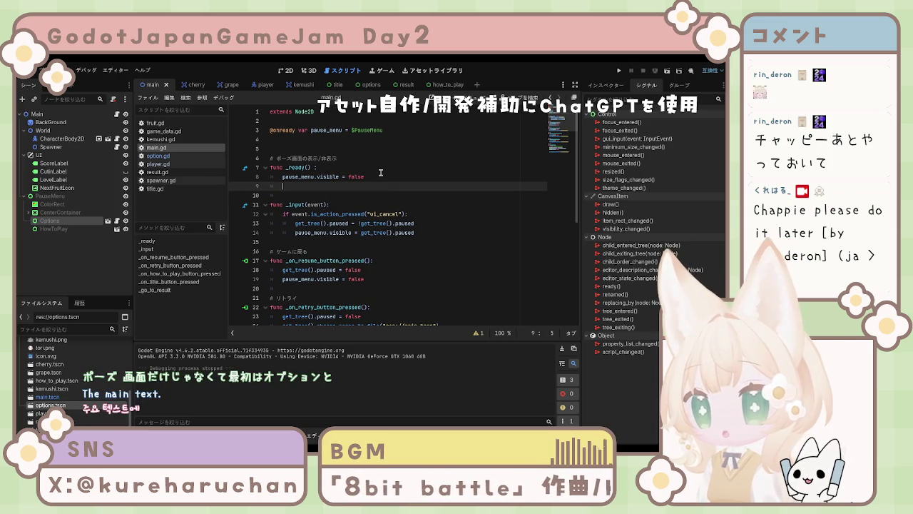
{"action": "type", "text": "op"}
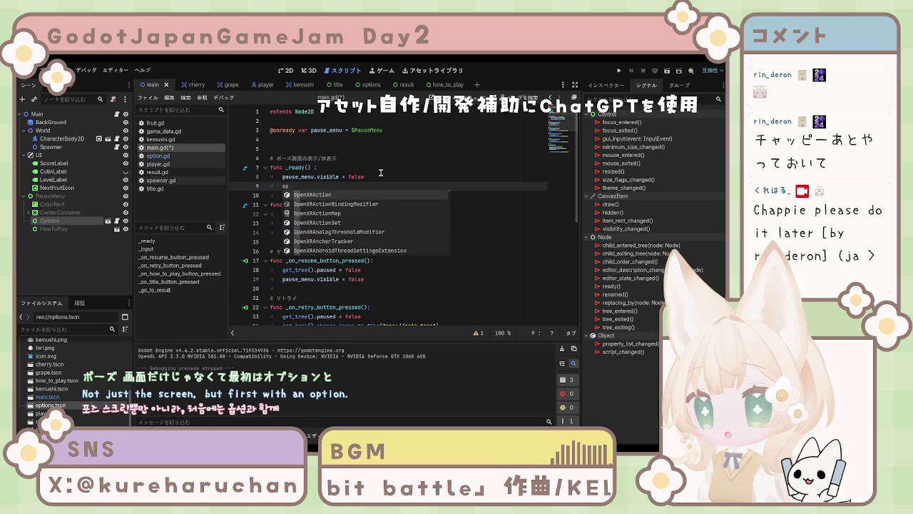
{"action": "key", "text": "BackSpace"}
{"action": "key", "text": "BackSpace"}
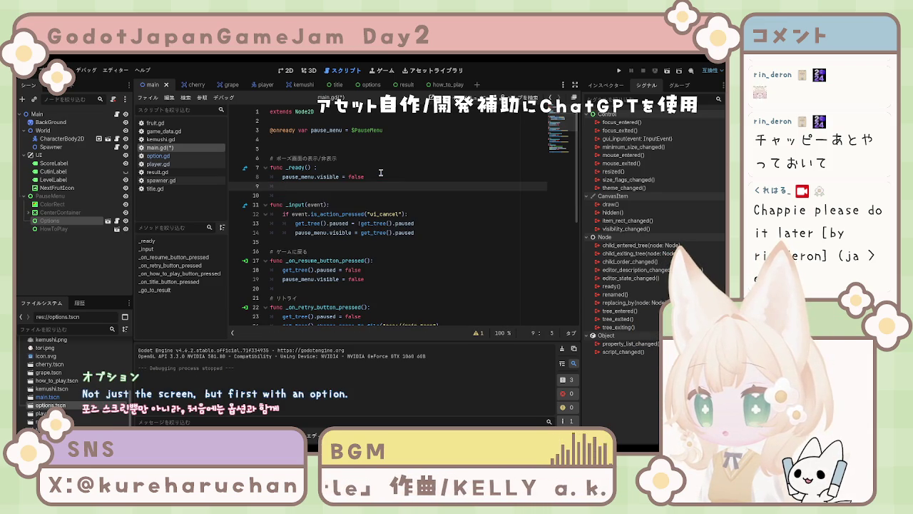
{"action": "key", "text": "BackSpace"}
{"action": "key", "text": "BackSpace"}
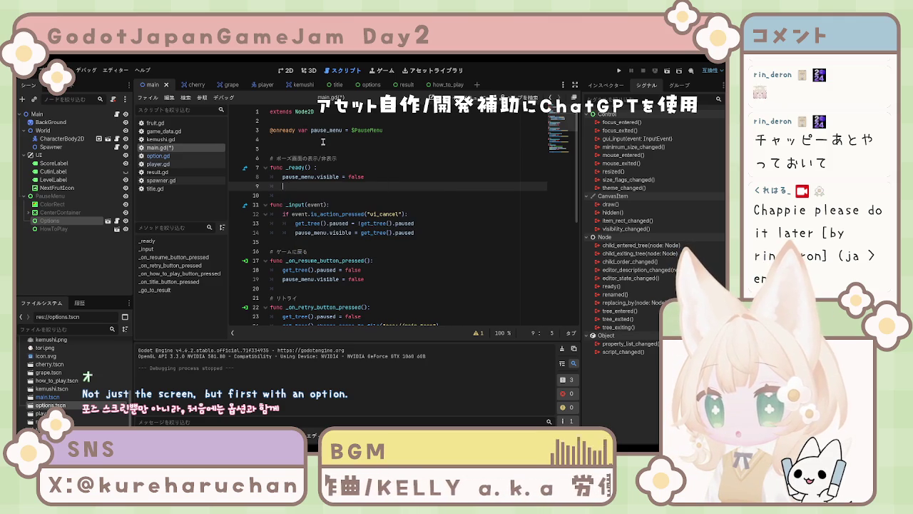
{"action": "left_click", "coordinate": [270, 139]}
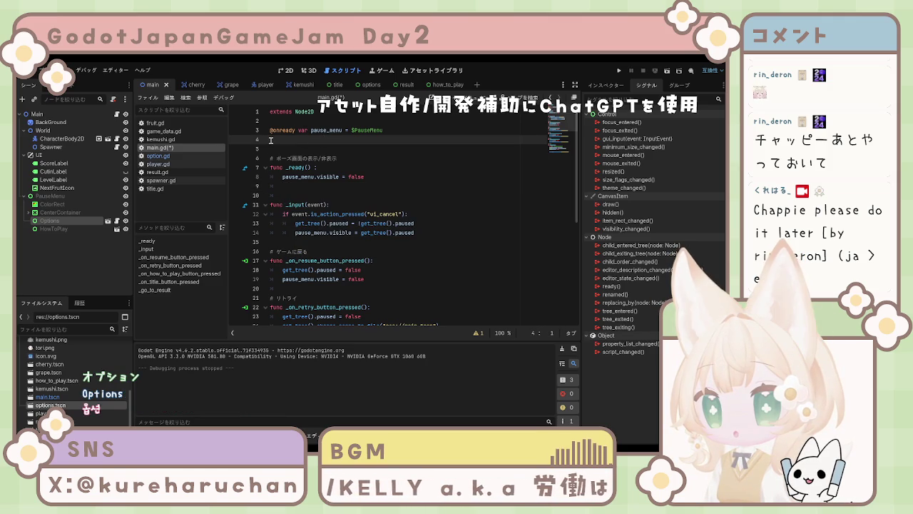
{"action": "left_click", "coordinate": [341, 207]}
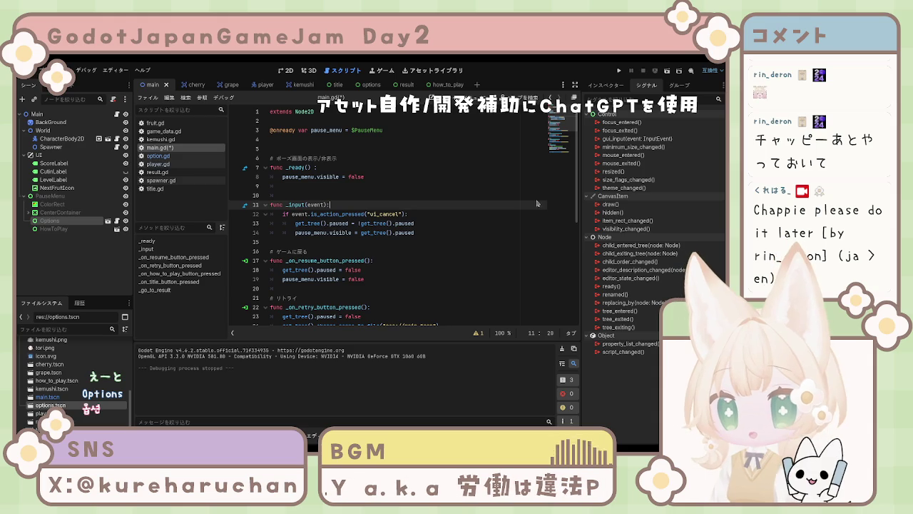
{"action": "key", "text": "ctrl+s"}
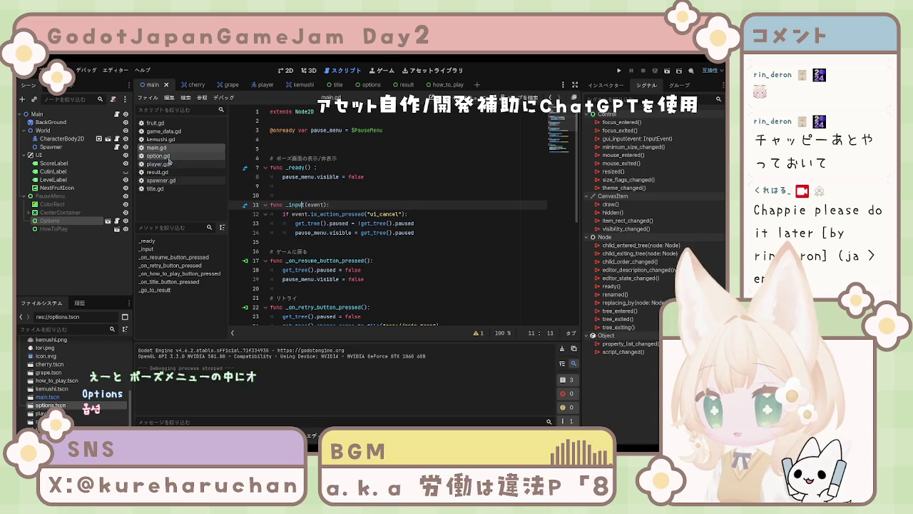
{"action": "left_click", "coordinate": [327, 84]}
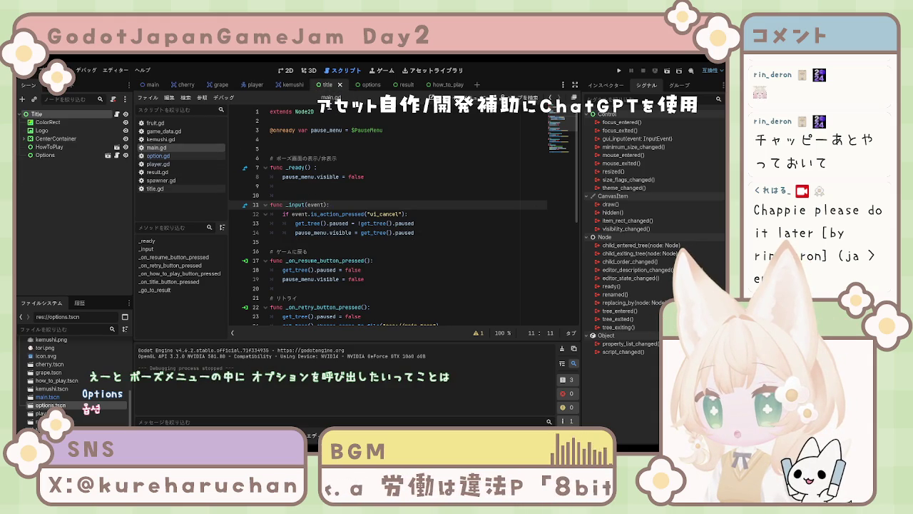
{"action": "left_click", "coordinate": [179, 189]}
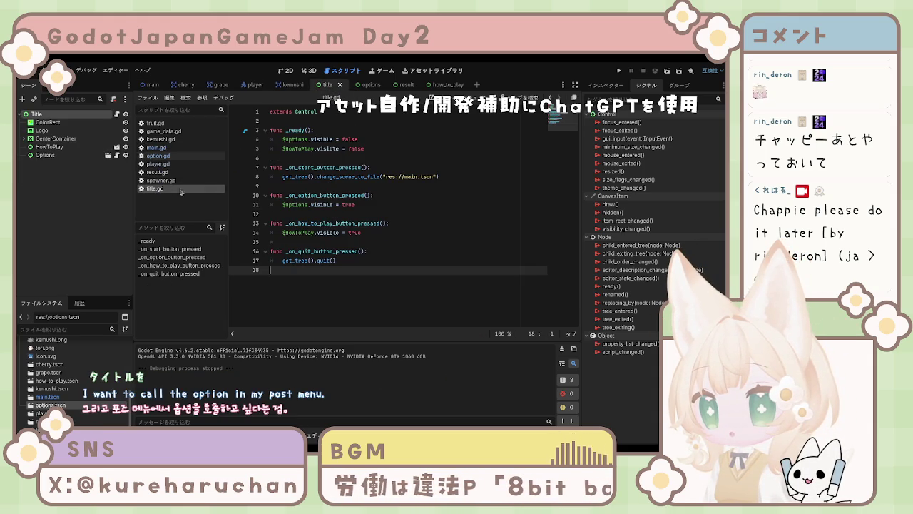
{"action": "left_click_drag", "start_coordinate": [282, 140], "coordinate": [371, 147]}
{"action": "key", "text": "ctrl+c"}
{"action": "left_click", "coordinate": [343, 120]}
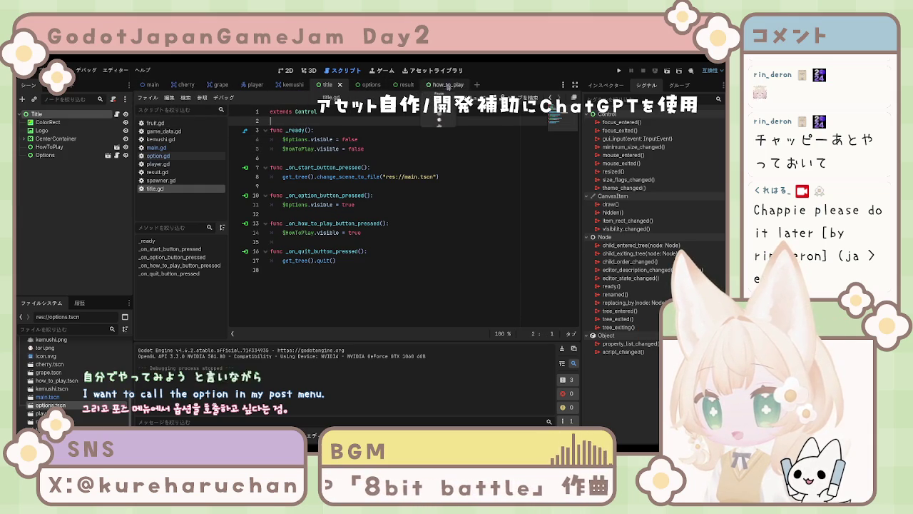
{"action": "left_click", "coordinate": [151, 85]}
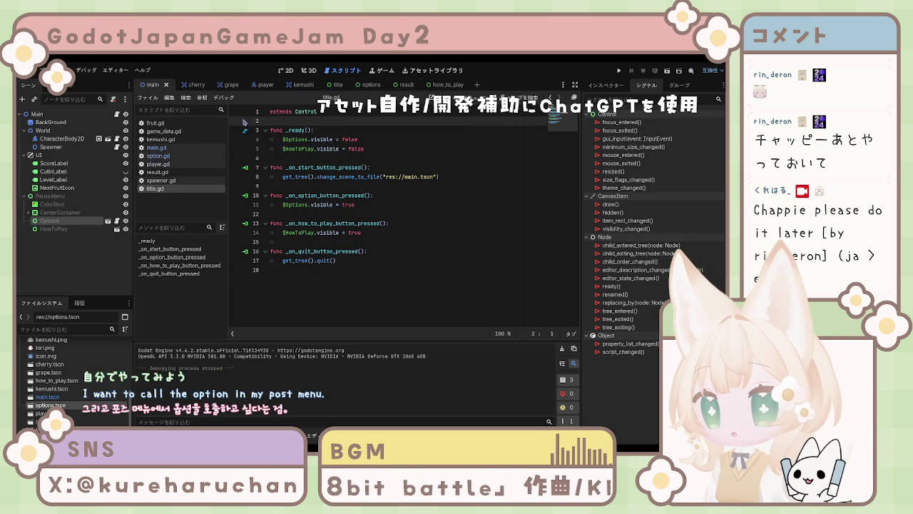
{"action": "left_click", "coordinate": [156, 147]}
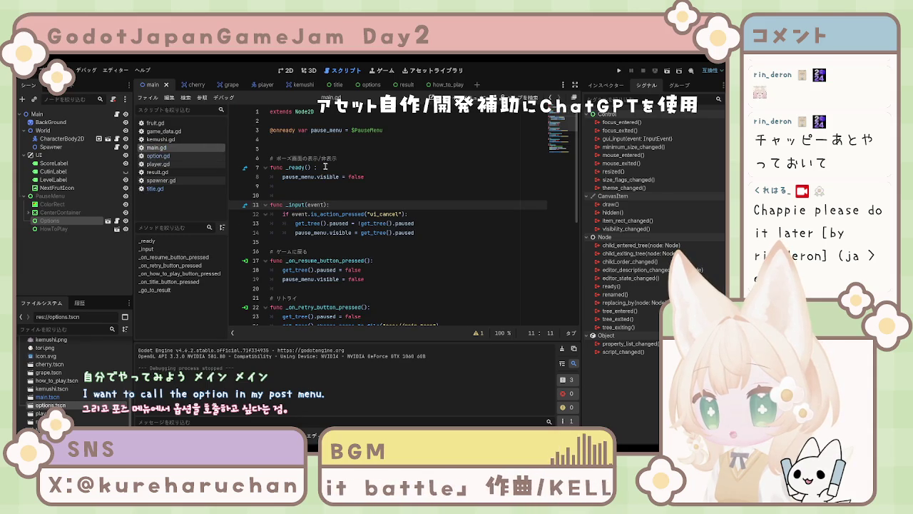
- Paste $Options.visible = false and $HowToPlay.visible = false into _ready; delete the how-to-play handler's change_scene_to_file line
{"action": "left_click", "coordinate": [325, 187]}
{"action": "key", "text": "ctrl+v"}
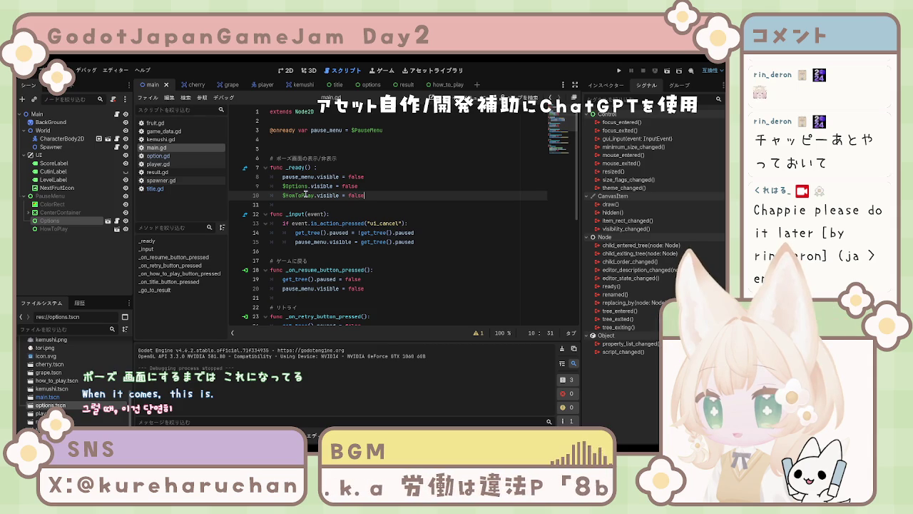
{"action": "scroll", "coordinate": [305, 194], "scroll_direction": "down", "scroll_amount": 3}
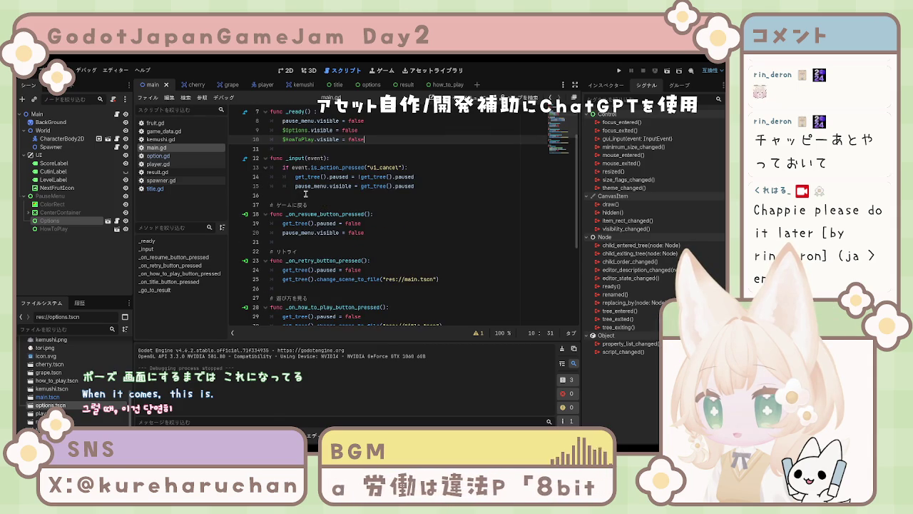
{"action": "scroll", "coordinate": [305, 194], "scroll_direction": "down", "scroll_amount": 3}
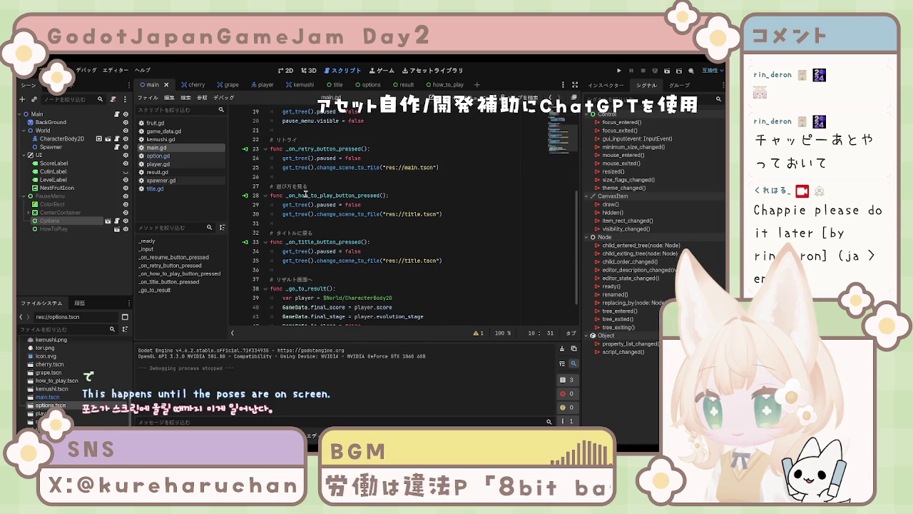
{"action": "left_click", "coordinate": [320, 214]}
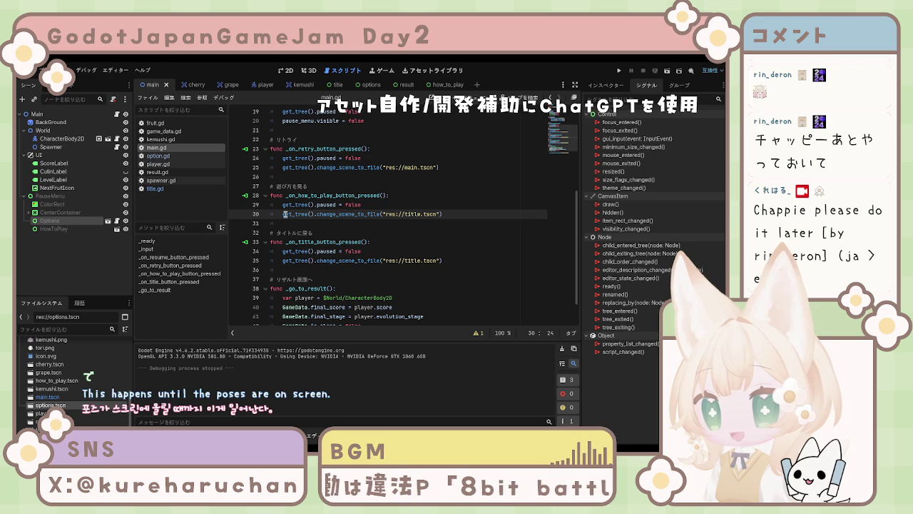
{"action": "left_click_drag", "start_coordinate": [284, 214], "coordinate": [473, 214]}
{"action": "key", "text": "BackSpace"}
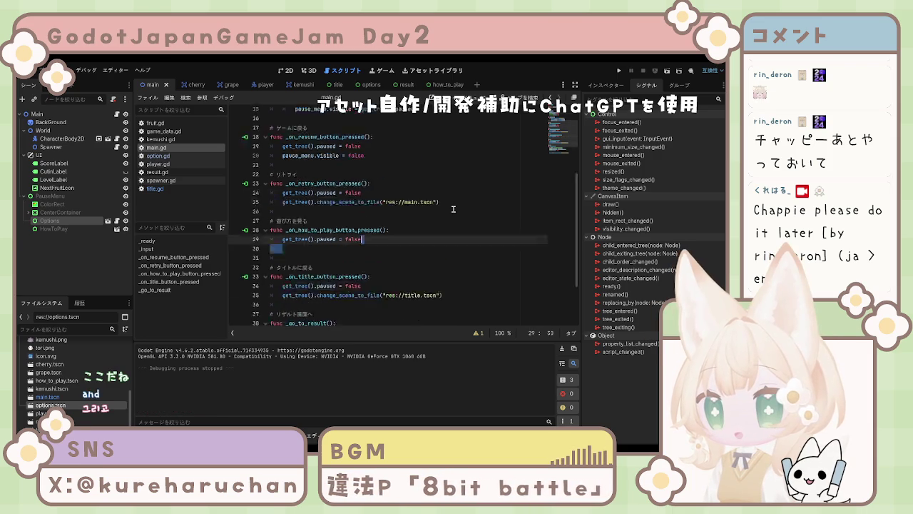
- Put '$HowToPlay.visible = true' in the how-to-play handler, copied from _ready
{"action": "scroll", "coordinate": [454, 209], "scroll_direction": "up", "scroll_amount": 6}
{"action": "left_click_drag", "start_coordinate": [282, 194], "coordinate": [412, 199]}
{"action": "key", "text": "ctrl+c"}
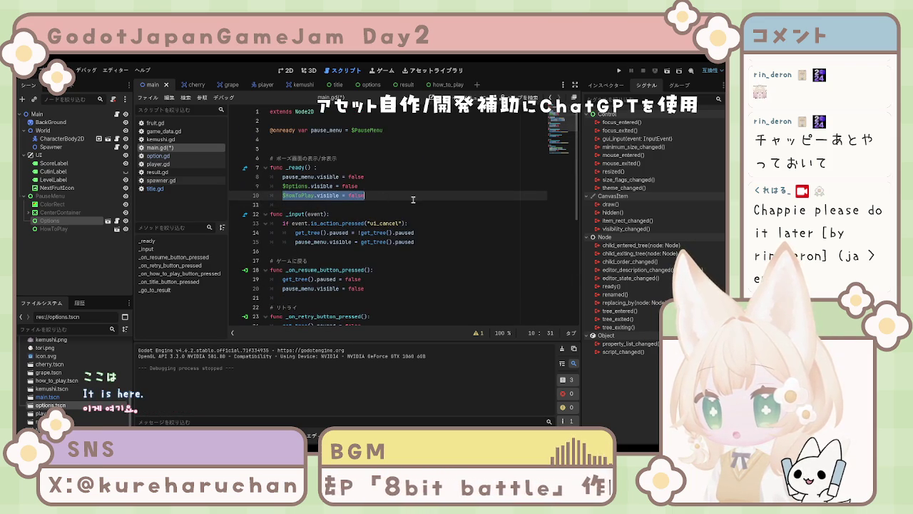
{"action": "scroll", "coordinate": [385, 207], "scroll_direction": "down", "scroll_amount": 6}
{"action": "left_click", "coordinate": [356, 215]}
{"action": "key", "text": "ctrl+v"}
{"action": "key", "text": "BackSpace"}
{"action": "key", "text": "BackSpace"}
{"action": "key", "text": "BackSpace"}
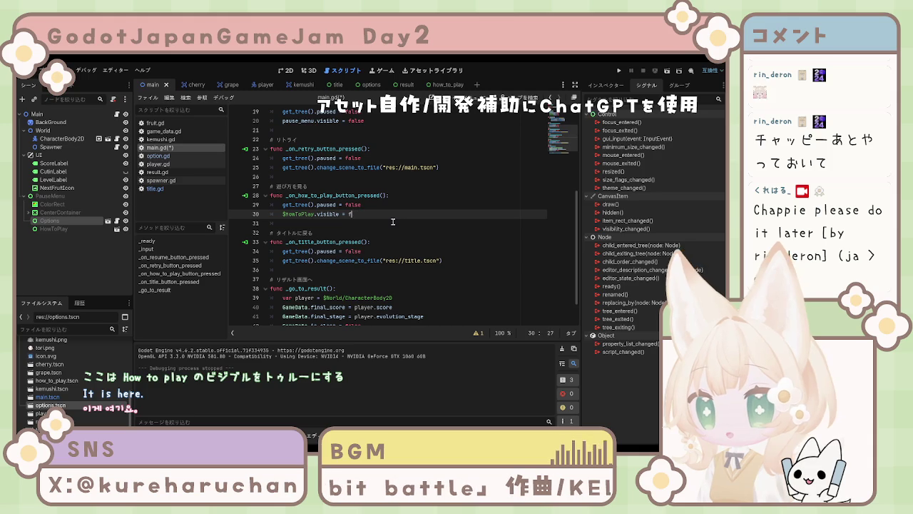
{"action": "type", "text": "true"}
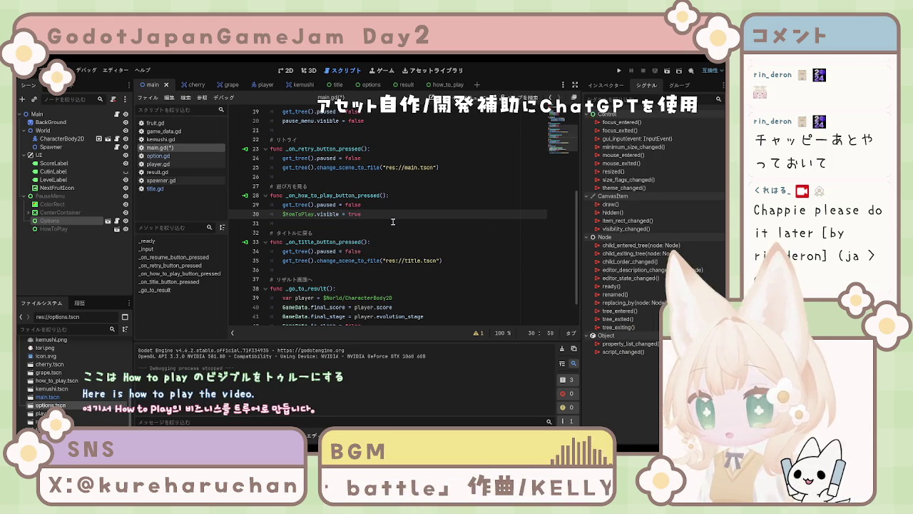
- Review _ready and the handlers, and select the whole how-to-play handler block
{"action": "scroll", "coordinate": [343, 165], "scroll_direction": "up", "scroll_amount": 1}
{"action": "scroll", "coordinate": [343, 166], "scroll_direction": "up", "scroll_amount": 5}
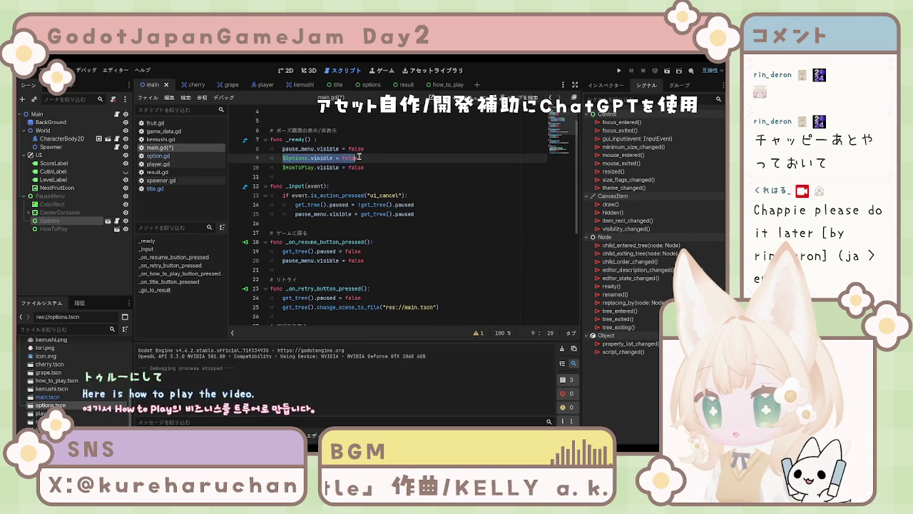
{"action": "left_click", "coordinate": [364, 158]}
{"action": "scroll", "coordinate": [352, 186], "scroll_direction": "down", "scroll_amount": 6}
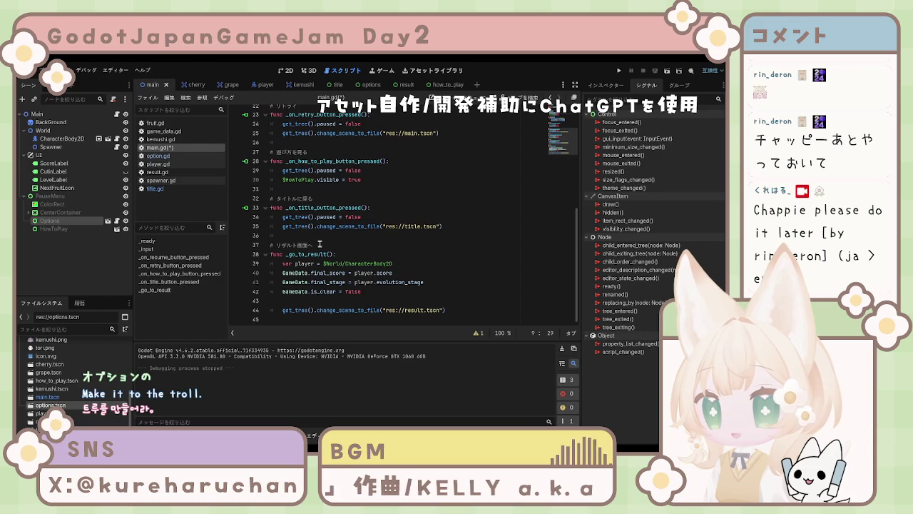
{"action": "left_click_drag", "start_coordinate": [443, 226], "coordinate": [281, 226]}
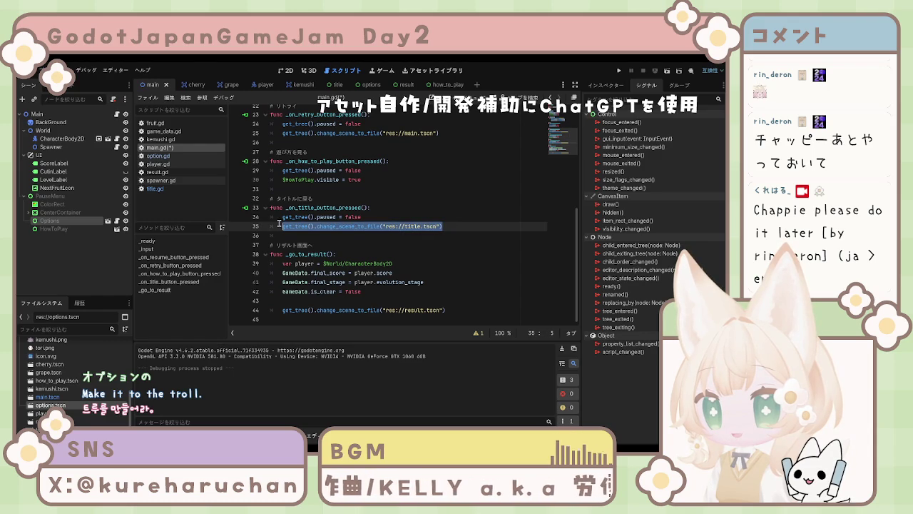
{"action": "left_click", "coordinate": [345, 202]}
{"action": "scroll", "coordinate": [414, 197], "scroll_direction": "up", "scroll_amount": 2}
{"action": "scroll", "coordinate": [421, 197], "scroll_direction": "down", "scroll_amount": 2}
{"action": "scroll", "coordinate": [399, 230], "scroll_direction": "up", "scroll_amount": 2}
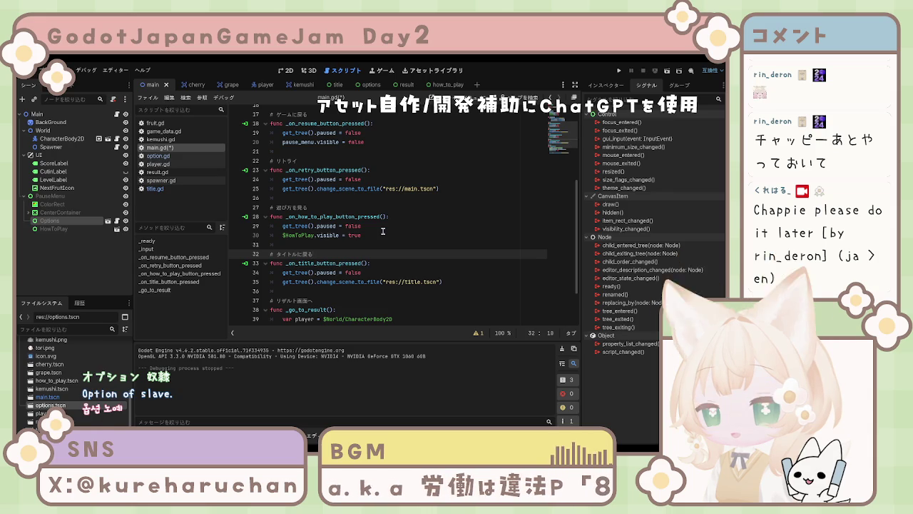
{"action": "scroll", "coordinate": [382, 230], "scroll_direction": "up", "scroll_amount": 4}
{"action": "scroll", "coordinate": [383, 231], "scroll_direction": "up", "scroll_amount": 2}
{"action": "scroll", "coordinate": [382, 231], "scroll_direction": "down", "scroll_amount": 4}
{"action": "scroll", "coordinate": [383, 230], "scroll_direction": "down", "scroll_amount": 2}
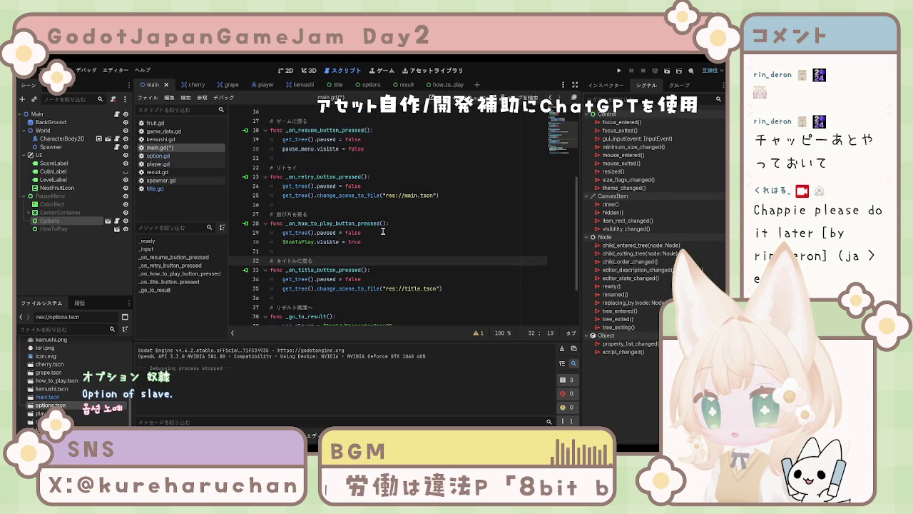
{"action": "scroll", "coordinate": [382, 231], "scroll_direction": "down", "scroll_amount": 1}
{"action": "scroll", "coordinate": [383, 230], "scroll_direction": "up", "scroll_amount": 2}
{"action": "left_click", "coordinate": [382, 229]}
{"action": "left_click_drag", "start_coordinate": [271, 207], "coordinate": [400, 231]}
{"action": "key", "text": "ctrl+c"}
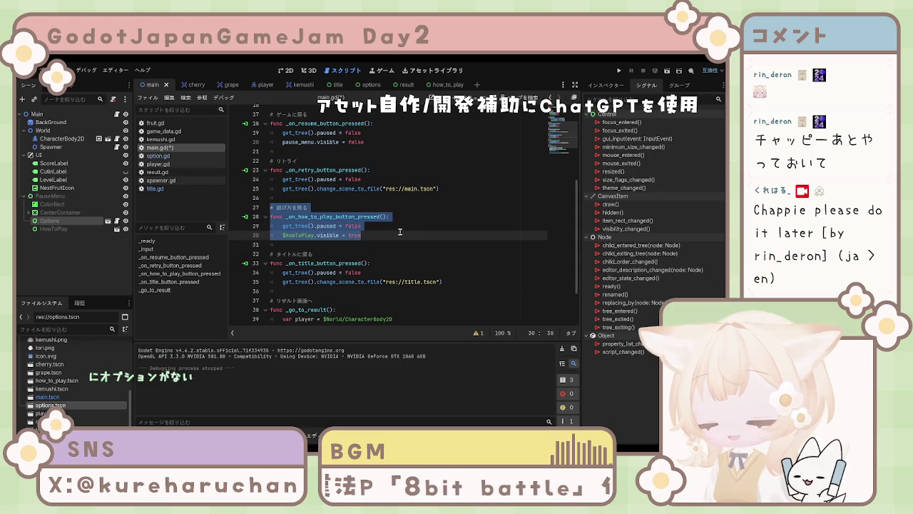
{"action": "left_click", "coordinate": [398, 198]}
- Paste a copy of the how-to-play handler on new blank lines below the original
{"action": "key", "text": "Return"}
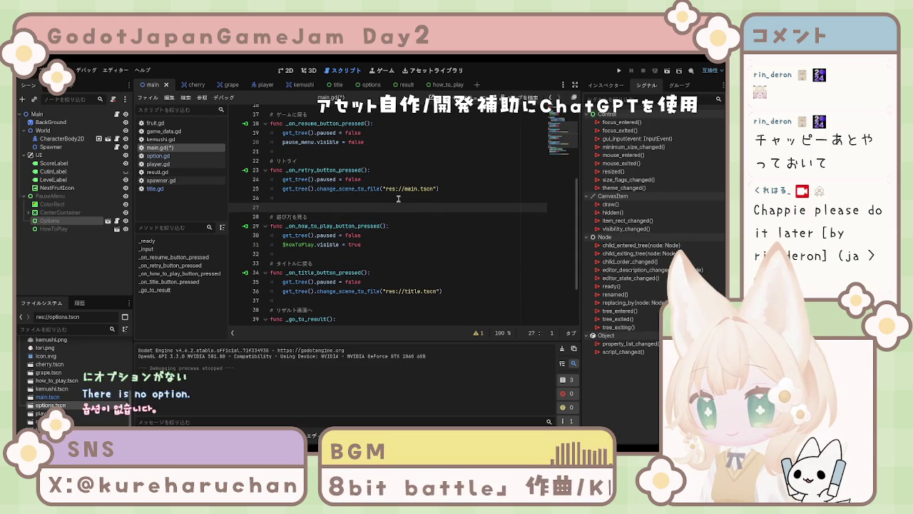
{"action": "key", "text": "BackSpace"}
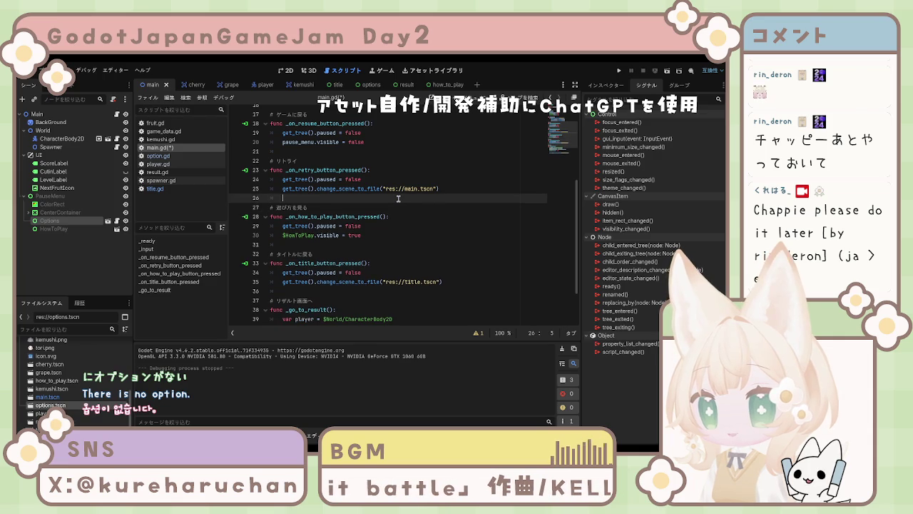
{"action": "key", "text": "Down"}
{"action": "key", "text": "Down"}
{"action": "key", "text": "Down"}
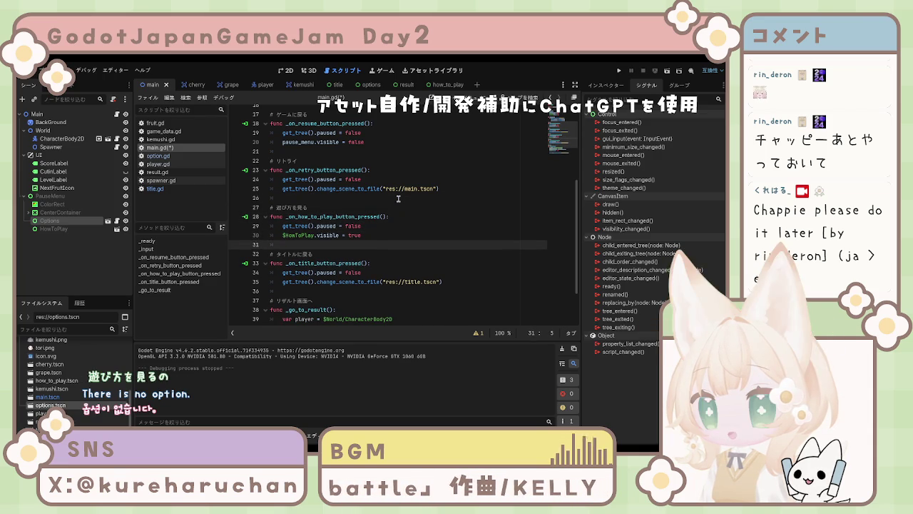
{"action": "key", "text": "Return"}
{"action": "key", "text": "Return"}
{"action": "key", "text": "Up"}
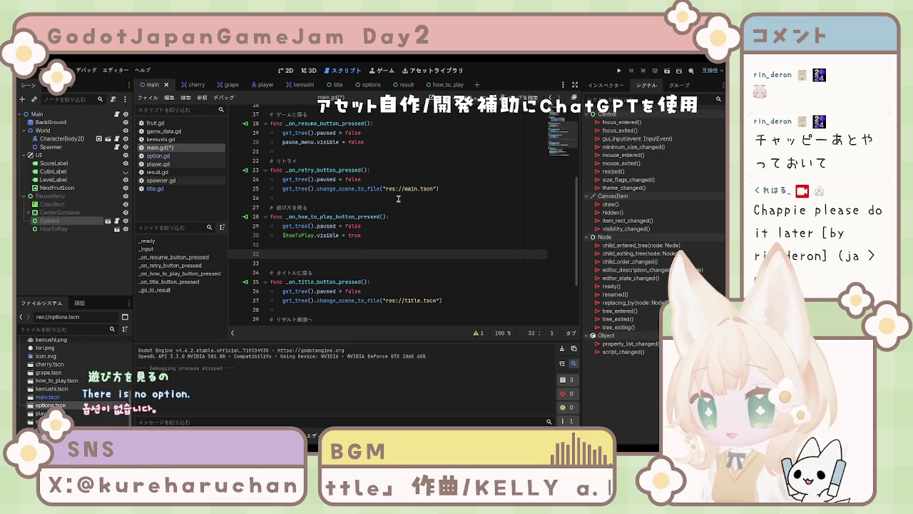
{"action": "key", "text": "ctrl+v"}
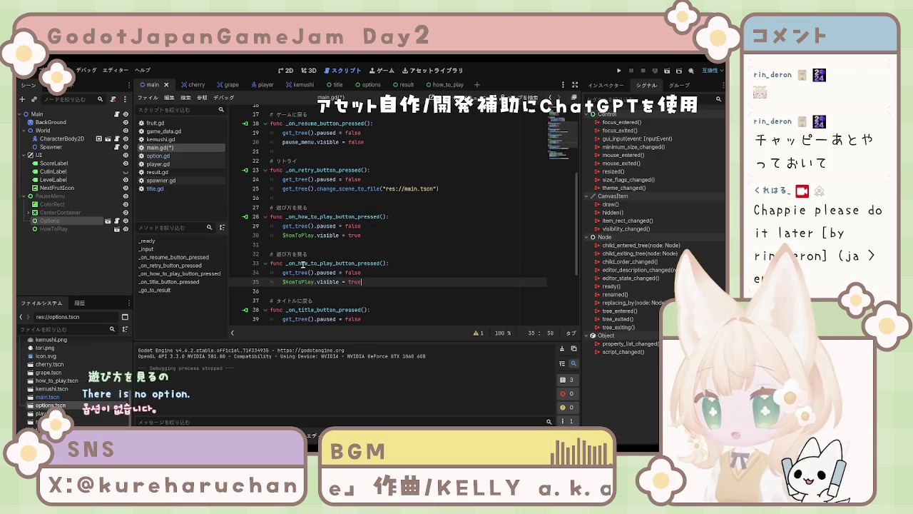
- Rewrite the copy's comment as Option, trying Japanese input before undoing back
{"action": "left_click", "coordinate": [308, 254]}
{"action": "key", "text": "Down"}
{"action": "key", "text": "Right"}
{"action": "key", "text": "Right"}
{"action": "key", "text": "Right"}
{"action": "key", "text": "BackSpace"}
{"action": "key", "text": "BackSpace"}
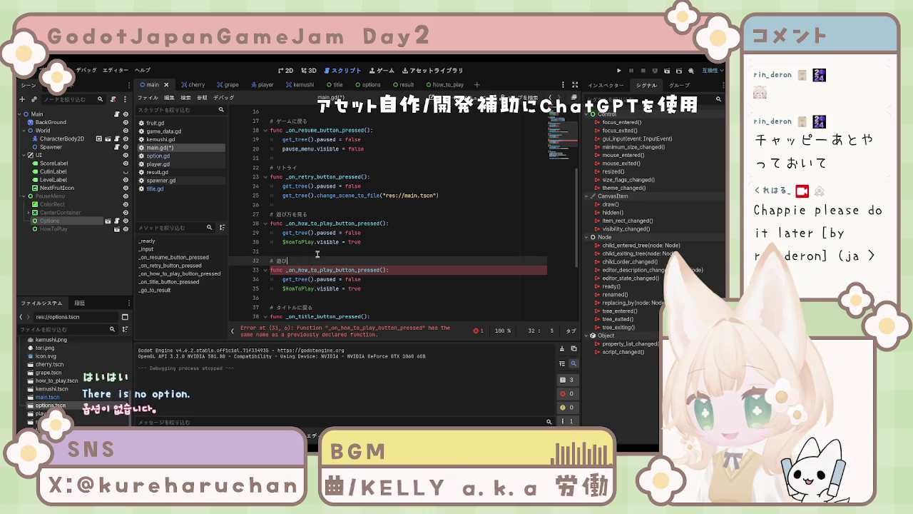
{"action": "type", "text": "Option"}
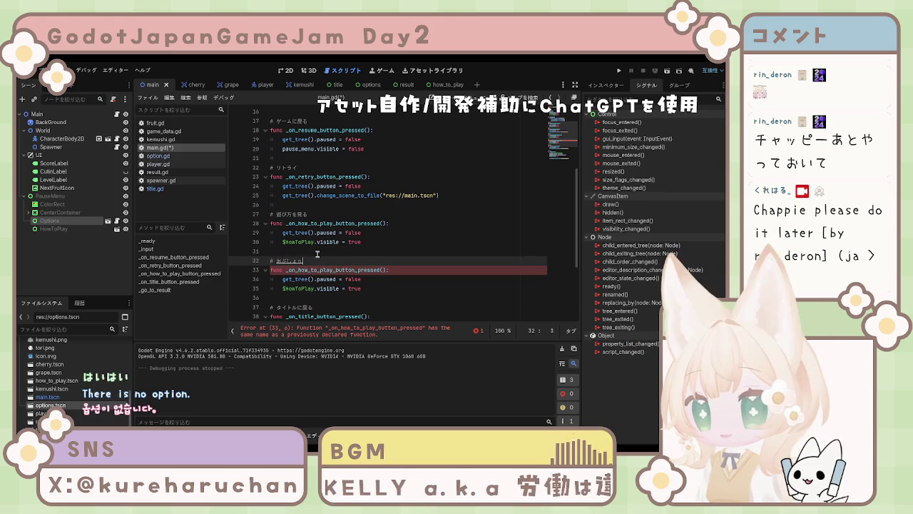
{"action": "key", "text": "BackSpace"}
{"action": "key", "text": "BackSpace"}
{"action": "key", "text": "BackSpace"}
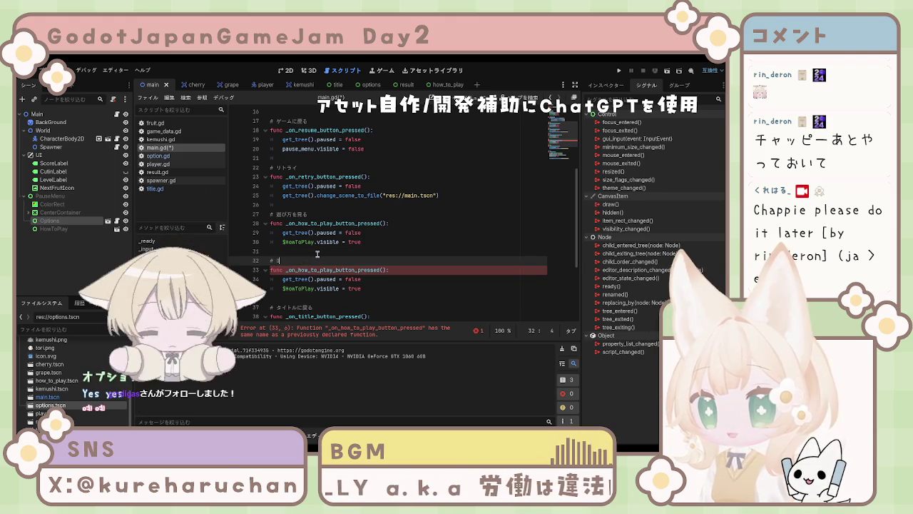
{"action": "key", "text": "BackSpace"}
{"action": "type", "text": "おぷしょん"}
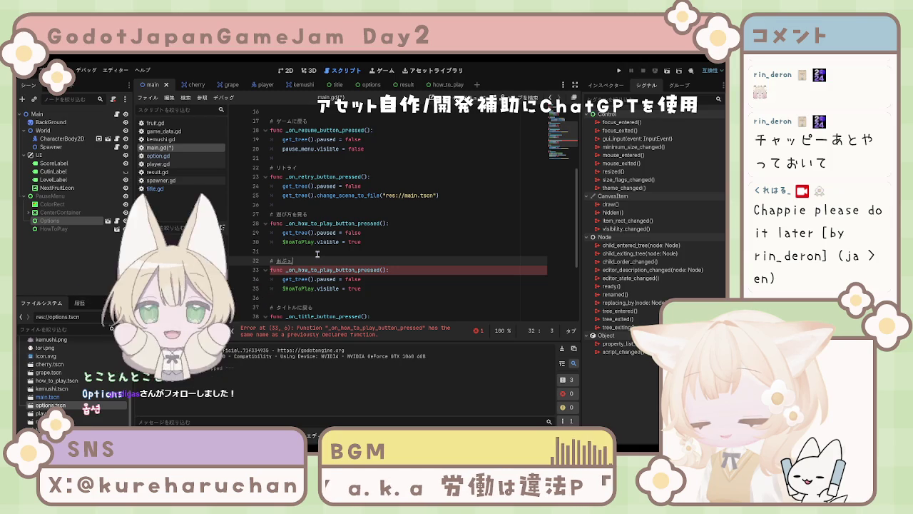
{"action": "key", "text": "ctrl+z"}
{"action": "type", "text": "Option"}
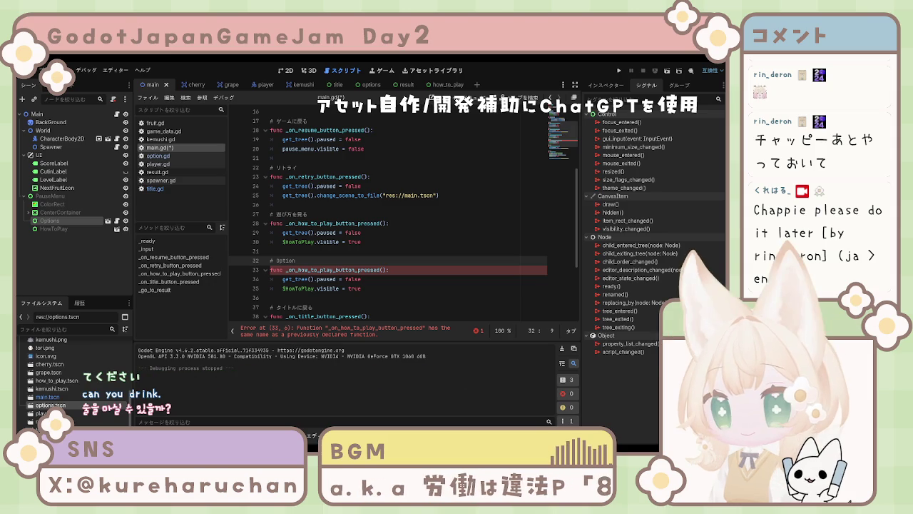
- Look over the duplicated handler's lines under the # Option comment
{"action": "left_click", "coordinate": [396, 249]}
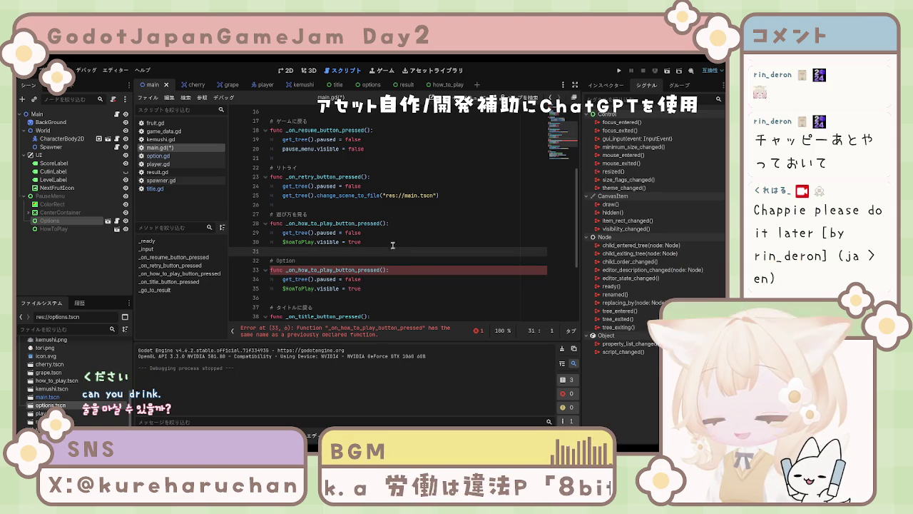
{"action": "left_click", "coordinate": [391, 242]}
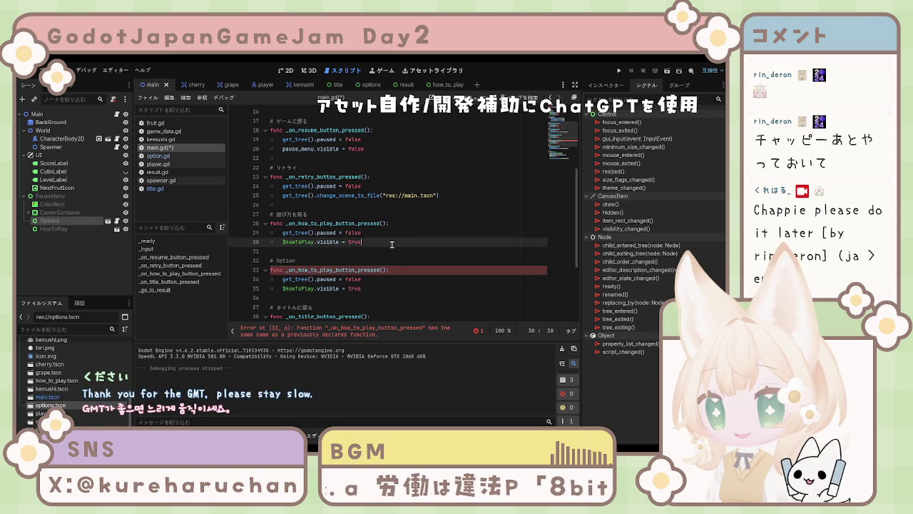
{"action": "left_click", "coordinate": [371, 231]}
{"action": "scroll", "coordinate": [371, 226], "scroll_direction": "up", "scroll_amount": 5}
{"action": "scroll", "coordinate": [371, 226], "scroll_direction": "down", "scroll_amount": 5}
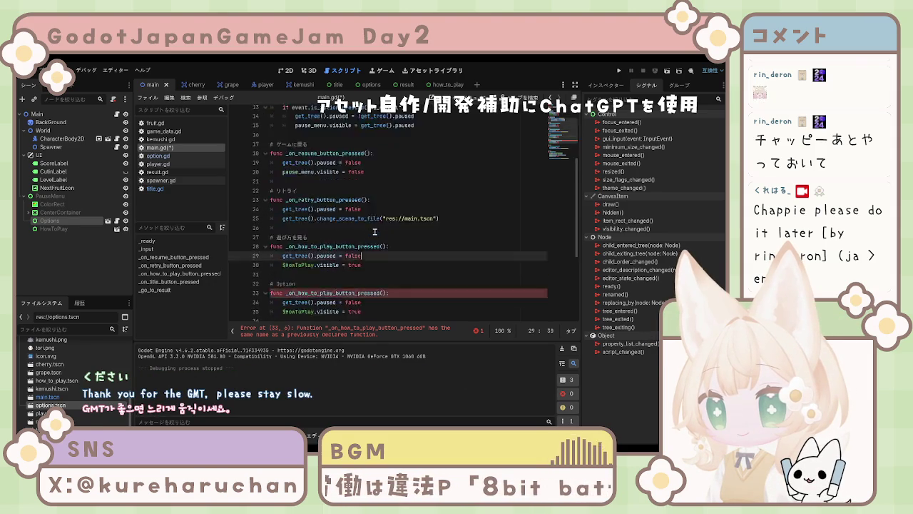
- Rename the copied function to _on_option_button_pressed
{"action": "scroll", "coordinate": [378, 234], "scroll_direction": "up", "scroll_amount": 5}
{"action": "scroll", "coordinate": [387, 236], "scroll_direction": "down", "scroll_amount": 6}
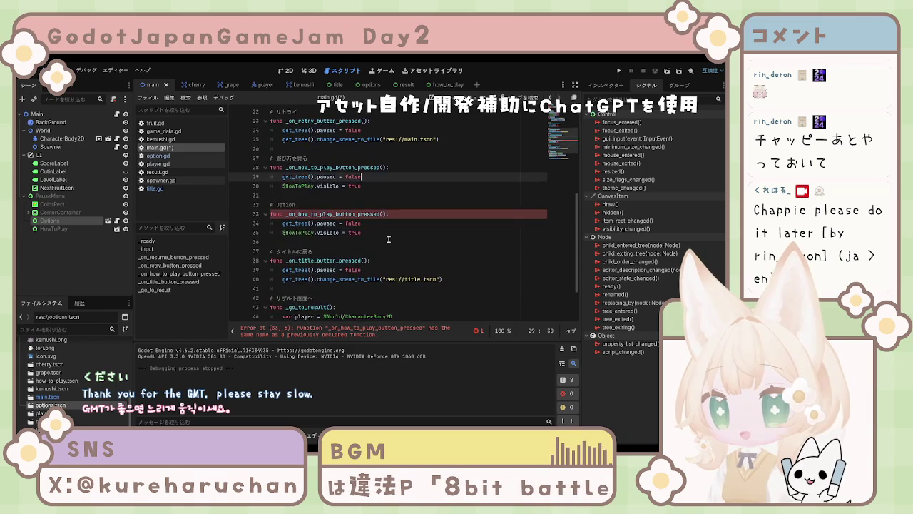
{"action": "left_click", "coordinate": [398, 242]}
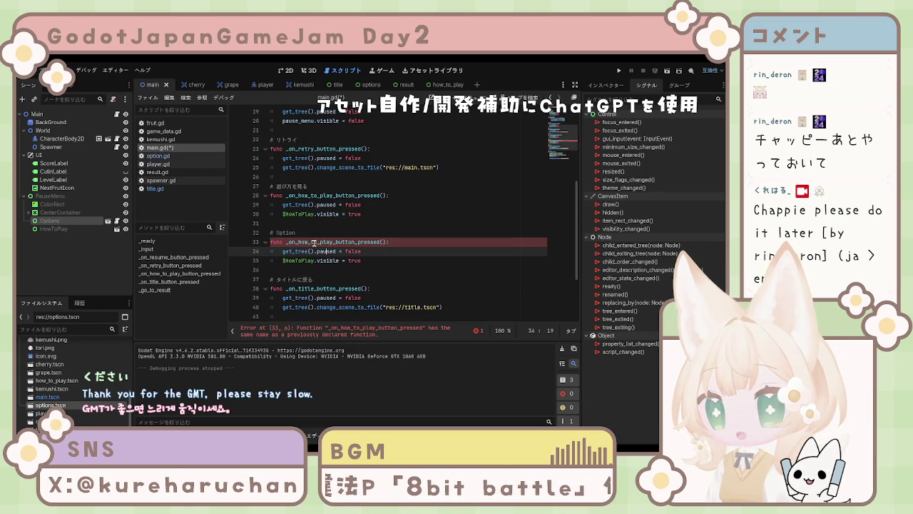
{"action": "left_click_drag", "start_coordinate": [333, 243], "coordinate": [298, 243]}
{"action": "type", "text": "option"}
{"action": "key", "text": "BackSpace"}
{"action": "key", "text": "BackSpace"}
{"action": "key", "text": "BackSpace"}
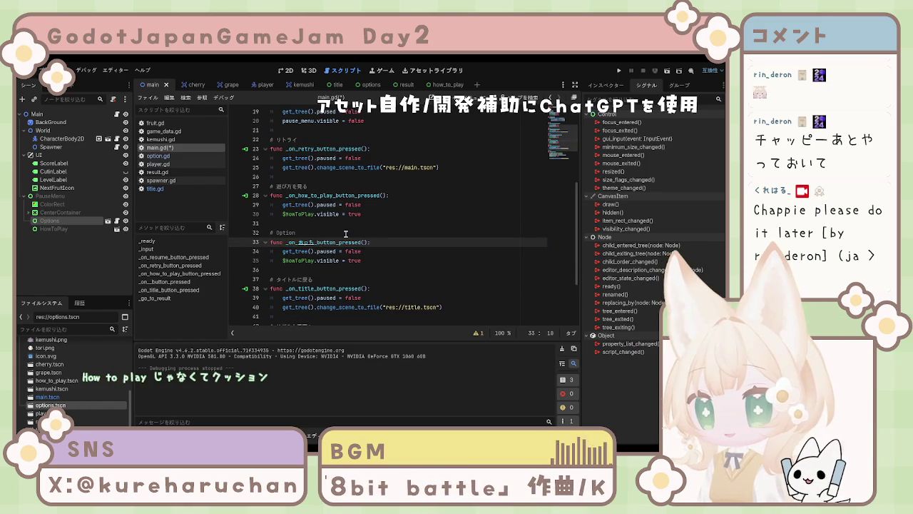
{"action": "type", "text": "option"}
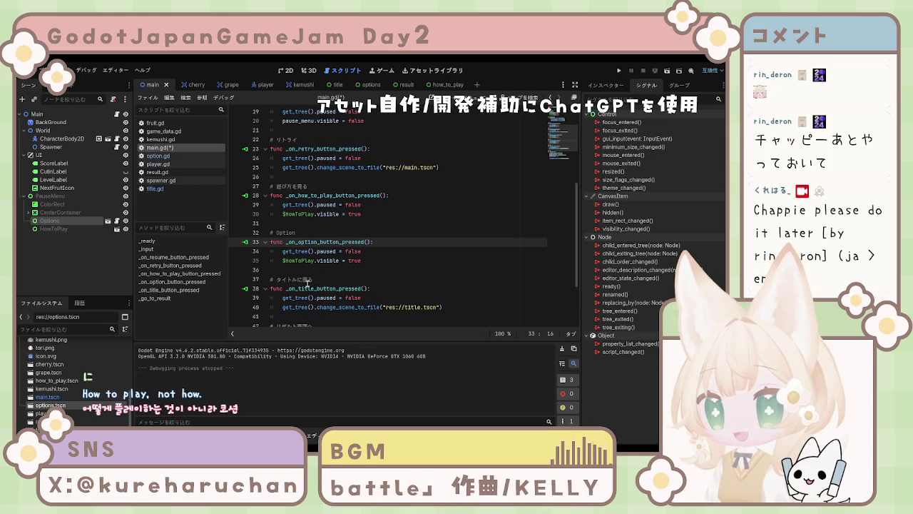
- Change the copied handler's comment to the katakana オプション
{"action": "left_click", "coordinate": [300, 233]}
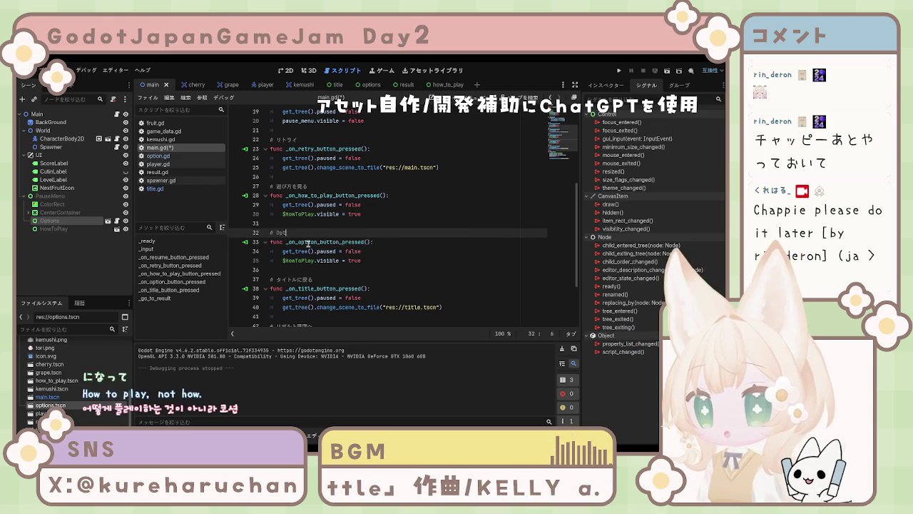
{"action": "type", "text": "opusho"}
{"action": "key", "text": "space"}
{"action": "key", "text": "Return"}
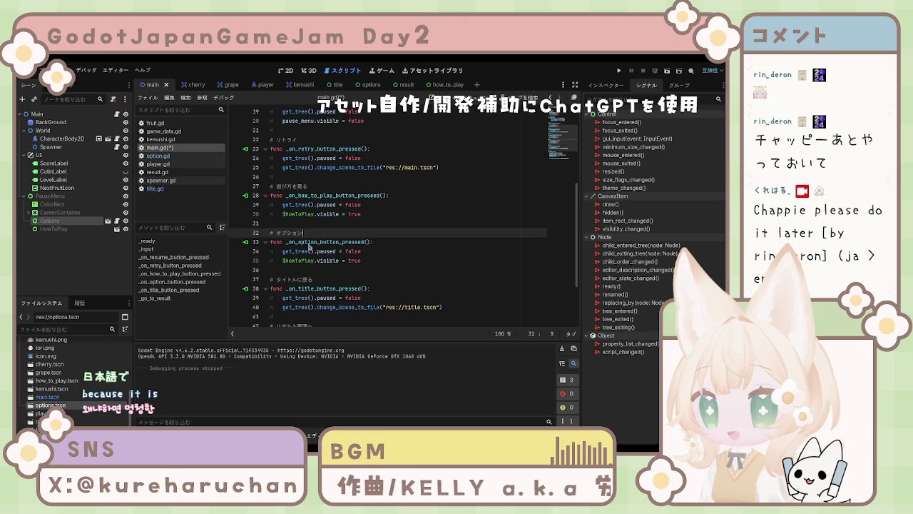
- Make the option handler set $Options.visible = true and save main.gd
{"action": "key", "text": "Down"}
{"action": "key", "text": "Down"}
{"action": "key", "text": "Down"}
{"action": "key", "text": "End"}
{"action": "key", "text": "ctrl+s"}
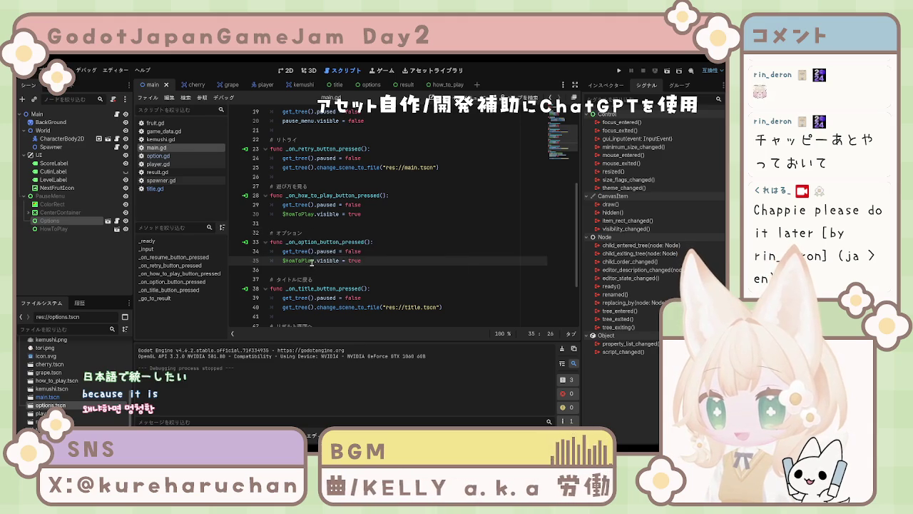
{"action": "key", "text": "BackSpace"}
{"action": "key", "text": "BackSpace"}
{"action": "key", "text": "BackSpace"}
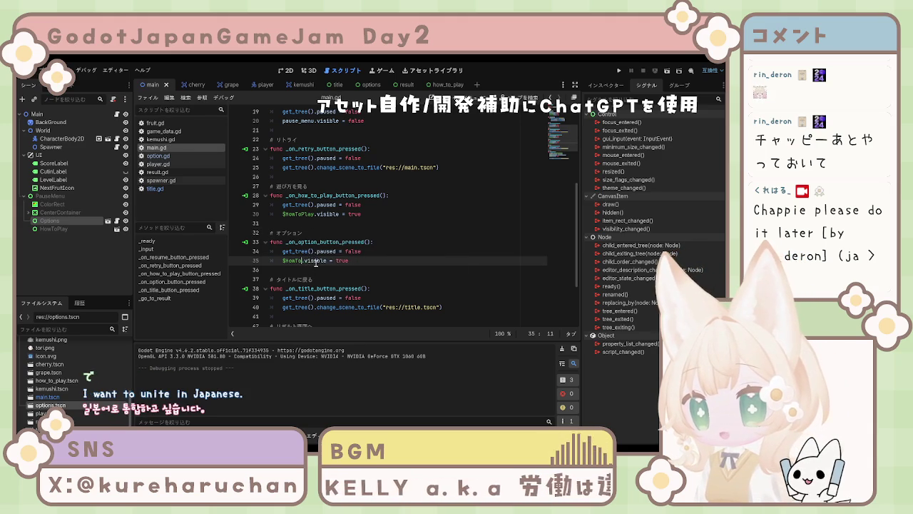
{"action": "key", "text": "BackSpace"}
{"action": "type", "text": "Option"}
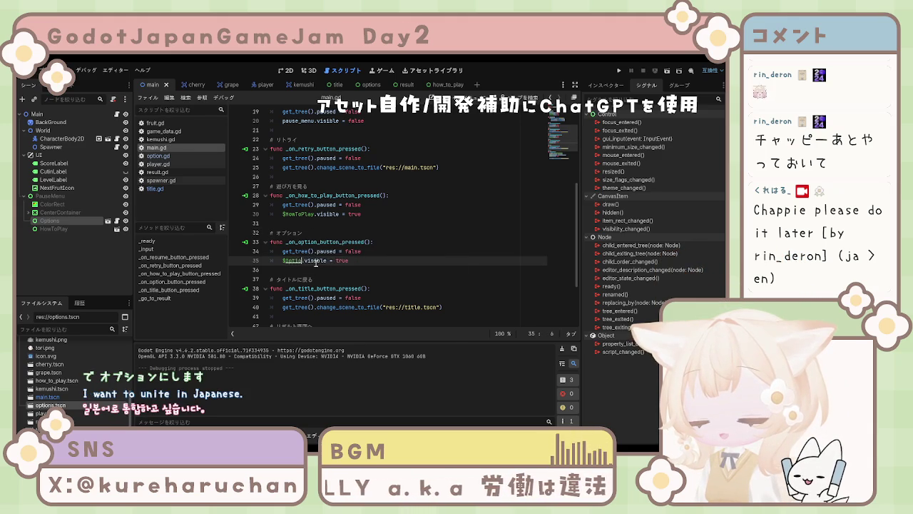
{"action": "type", "text": "s"}
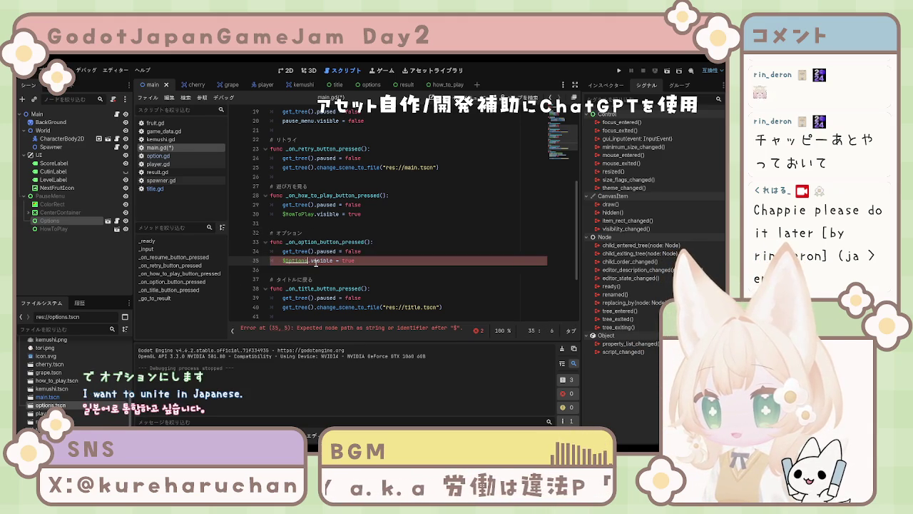
{"action": "left_click", "coordinate": [351, 282]}
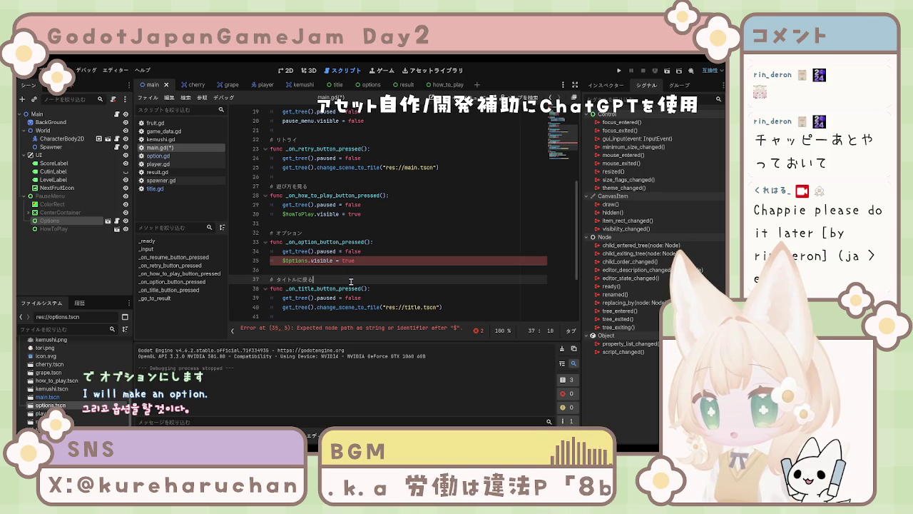
{"action": "key", "text": "ctrl+s"}
{"action": "scroll", "coordinate": [311, 269], "scroll_direction": "up", "scroll_amount": 3}
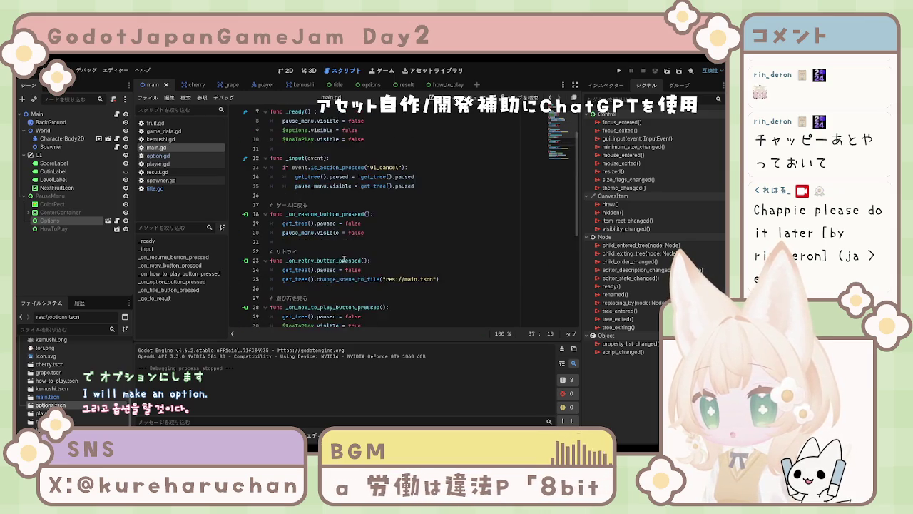
{"action": "left_click", "coordinate": [349, 259]}
{"action": "scroll", "coordinate": [349, 260], "scroll_direction": "down", "scroll_amount": 2}
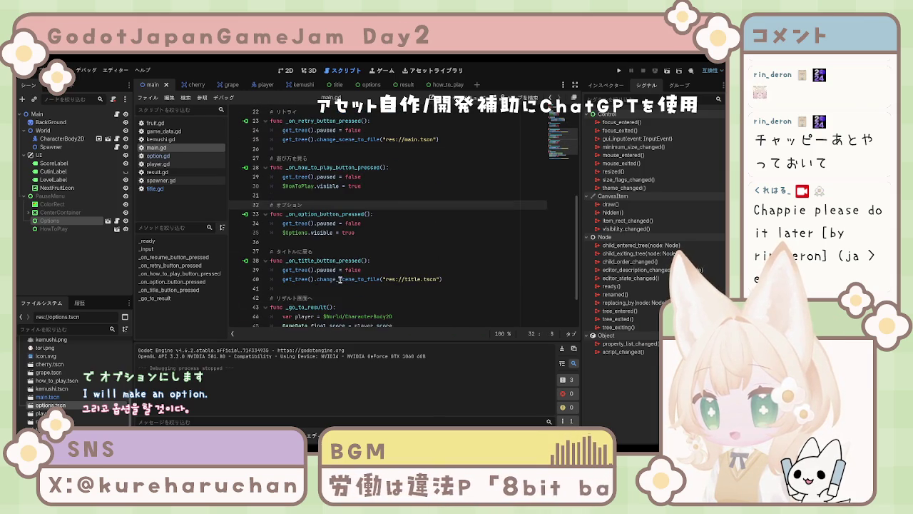
{"action": "key", "text": "Down"}
{"action": "key", "text": "Down"}
{"action": "key", "text": "Down"}
- Check both handler names, visit the how_to_play scene and back to main, then run with F5
{"action": "left_click", "coordinate": [288, 214]}
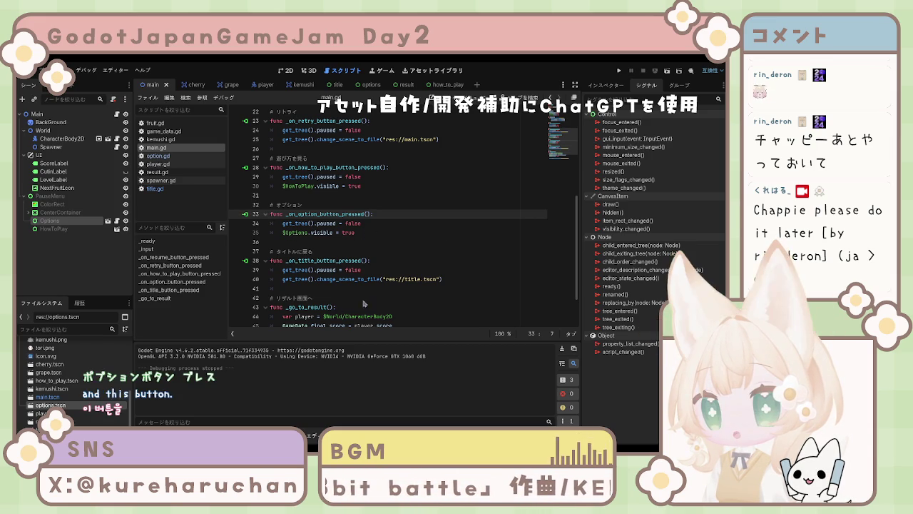
{"action": "left_click", "coordinate": [328, 252]}
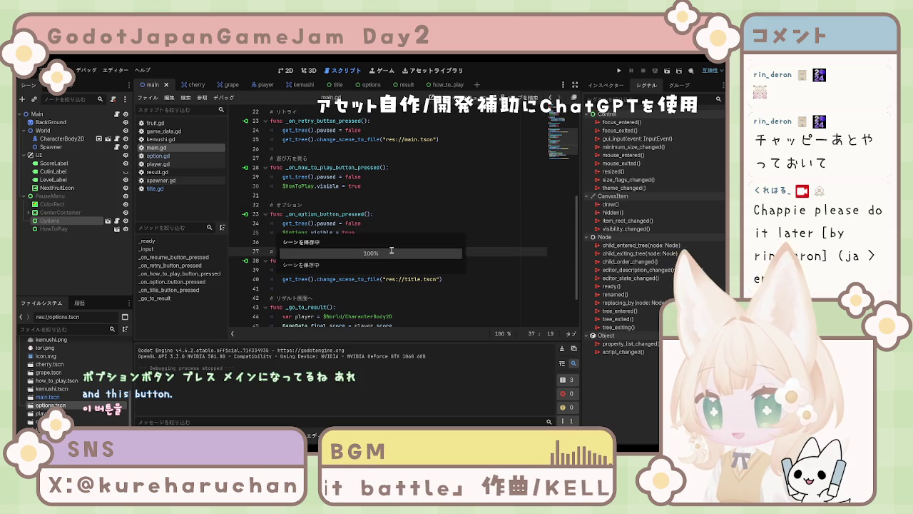
{"action": "left_click", "coordinate": [316, 214]}
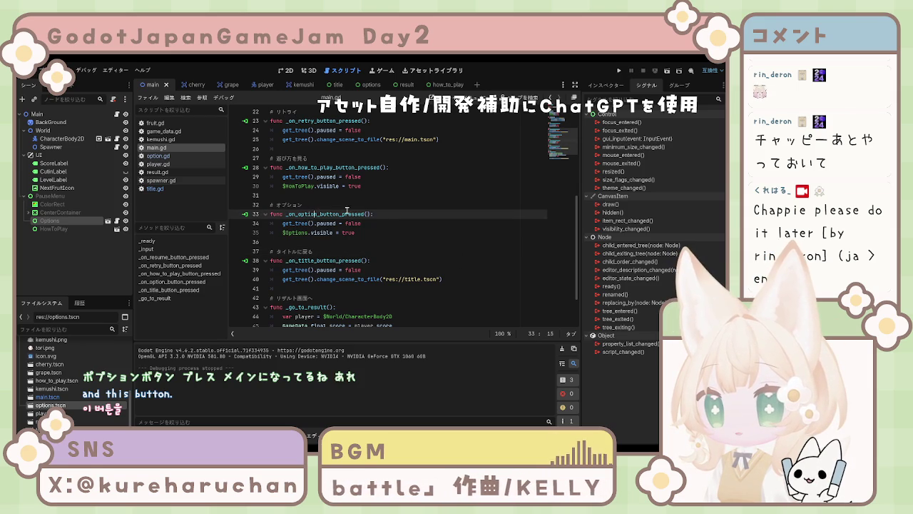
{"action": "left_click", "coordinate": [369, 167]}
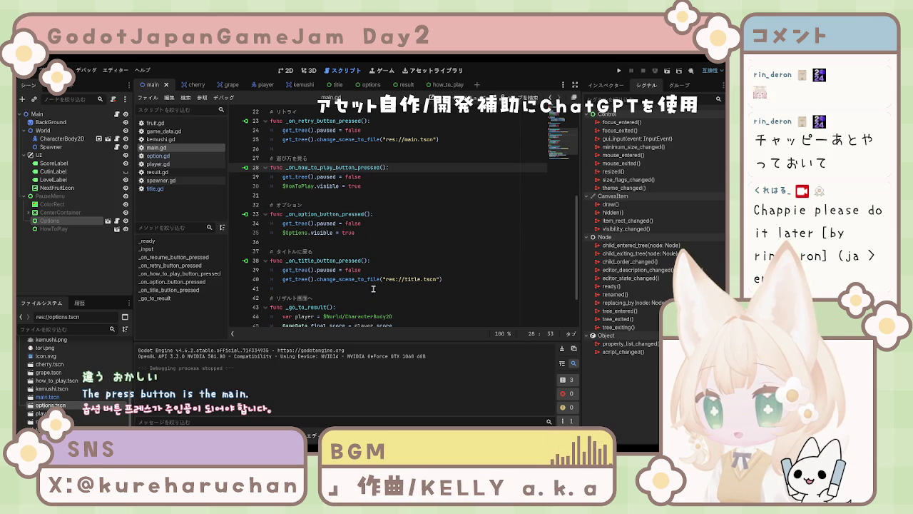
{"action": "scroll", "coordinate": [378, 274], "scroll_direction": "up", "scroll_amount": 7}
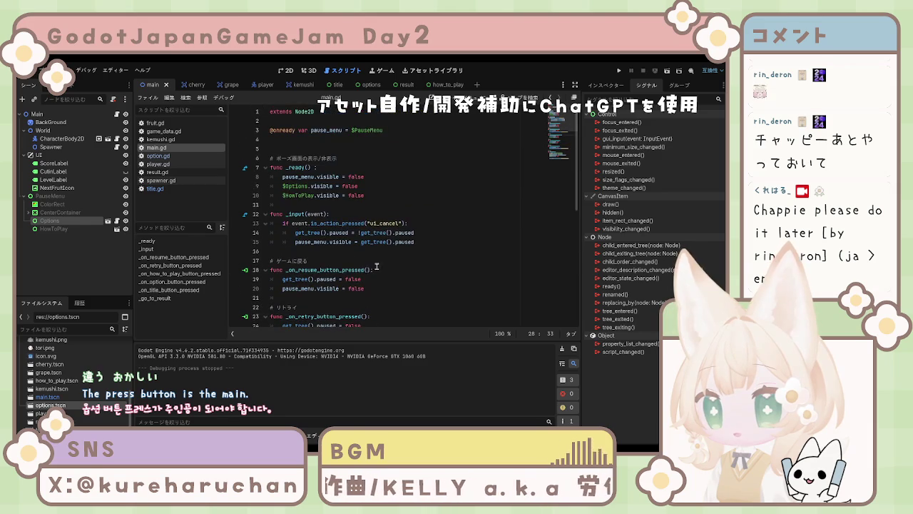
{"action": "left_click", "coordinate": [438, 84]}
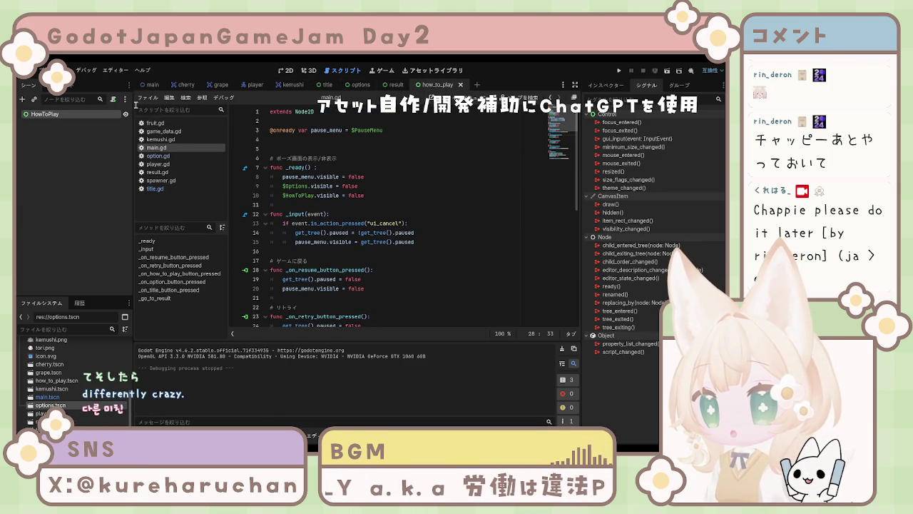
{"action": "left_click", "coordinate": [152, 87]}
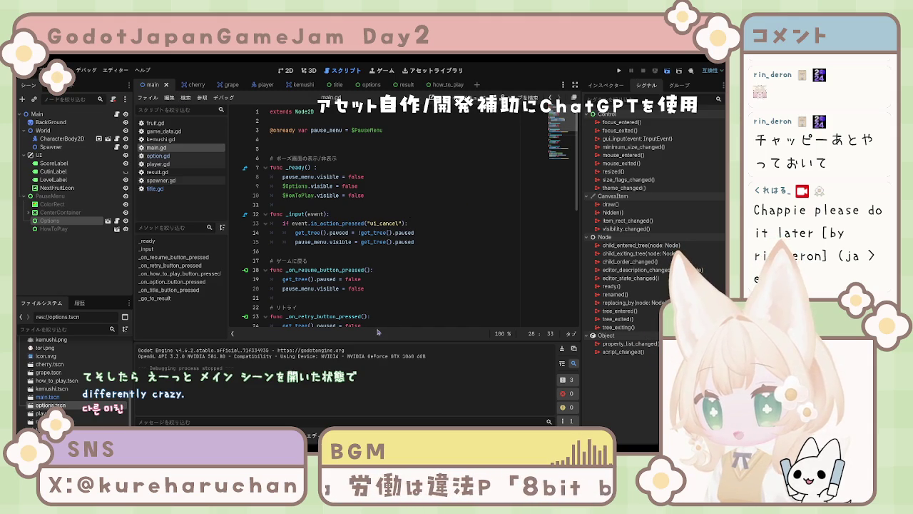
{"action": "key", "text": "F5"}
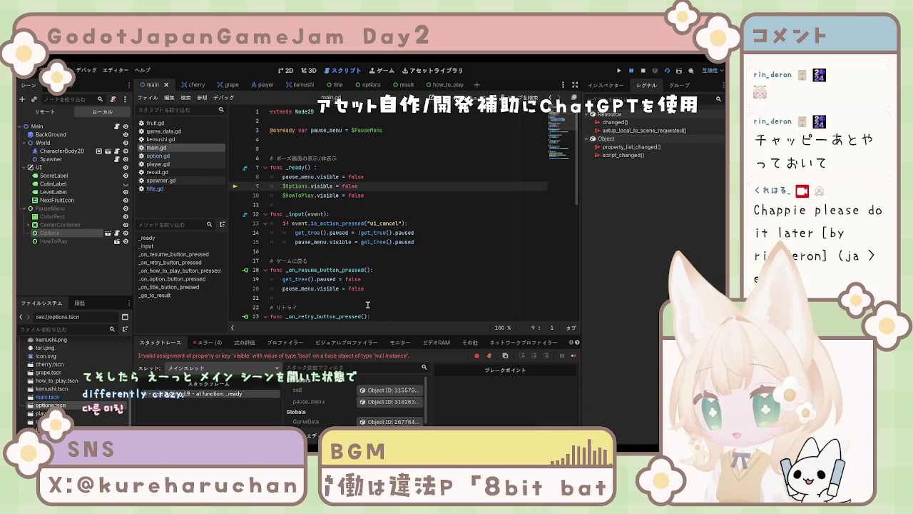
{"action": "scroll", "coordinate": [364, 301], "scroll_direction": "down", "scroll_amount": 3}
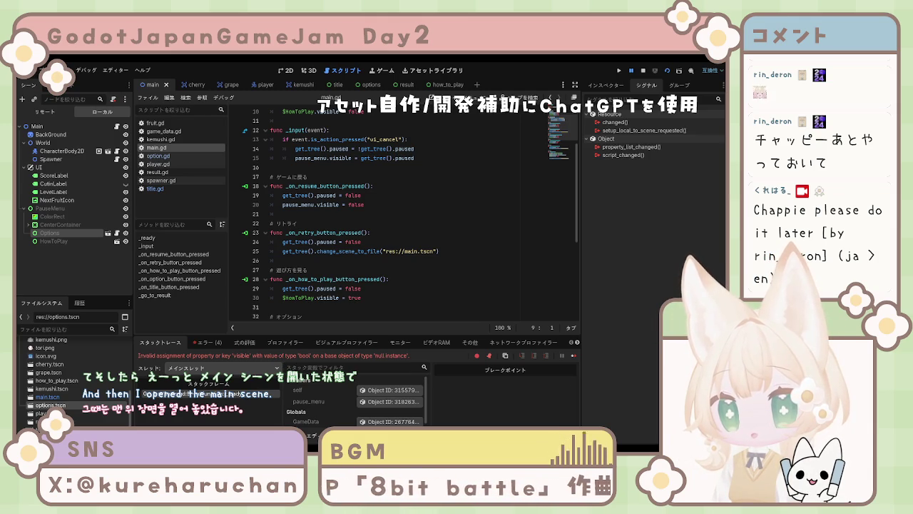
{"action": "left_click", "coordinate": [315, 223]}
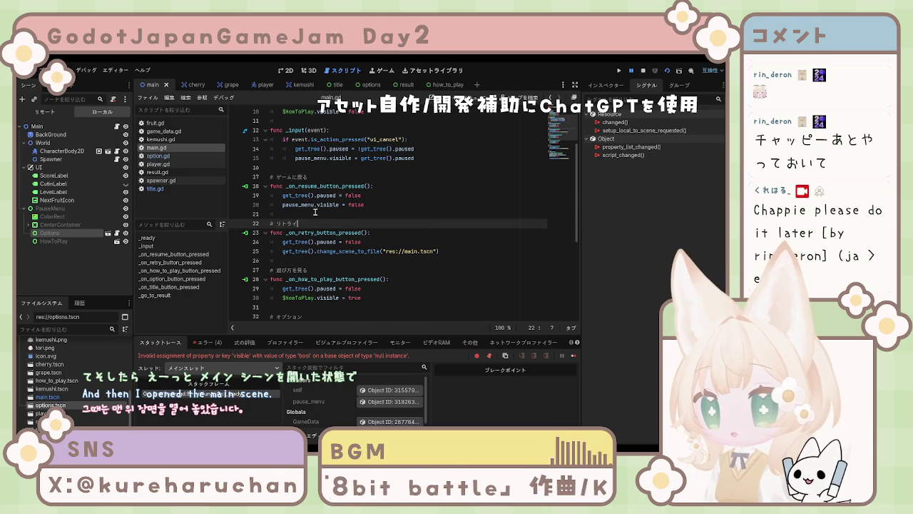
{"action": "scroll", "coordinate": [314, 211], "scroll_direction": "down", "scroll_amount": 6}
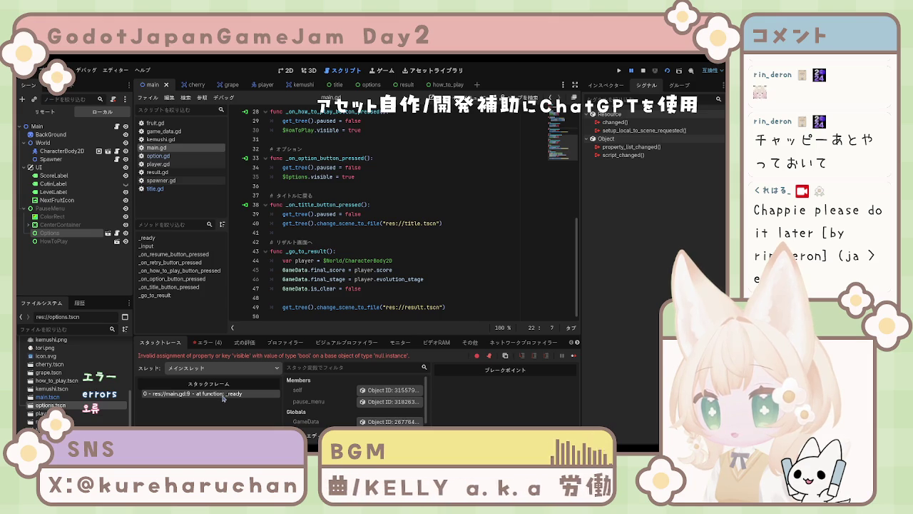
{"action": "left_click", "coordinate": [223, 394]}
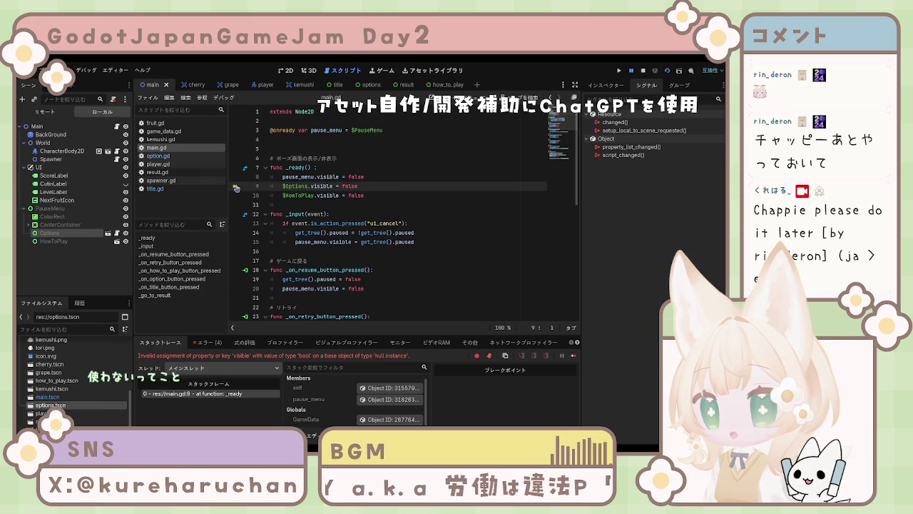
{"action": "left_click", "coordinate": [400, 192]}
{"action": "left_click_drag", "start_coordinate": [400, 191], "coordinate": [285, 187]}
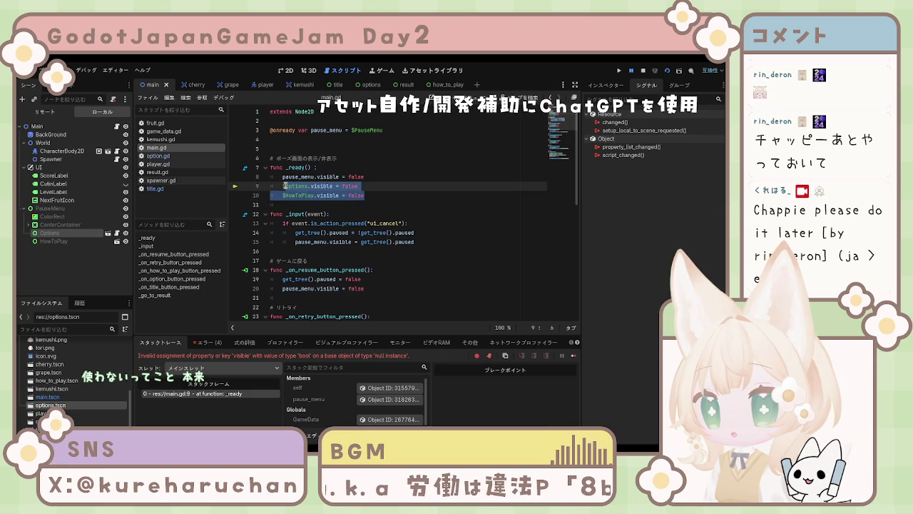
{"action": "left_click", "coordinate": [442, 182]}
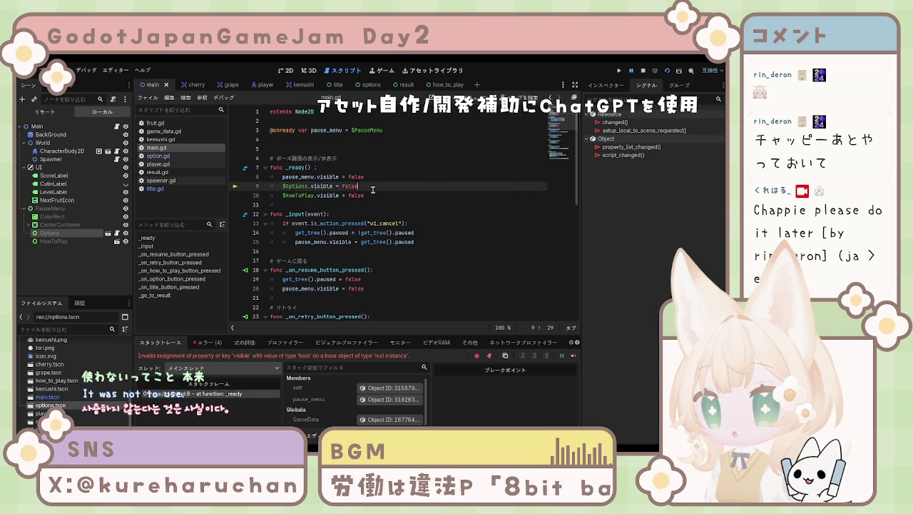
{"action": "left_click", "coordinate": [392, 136]}
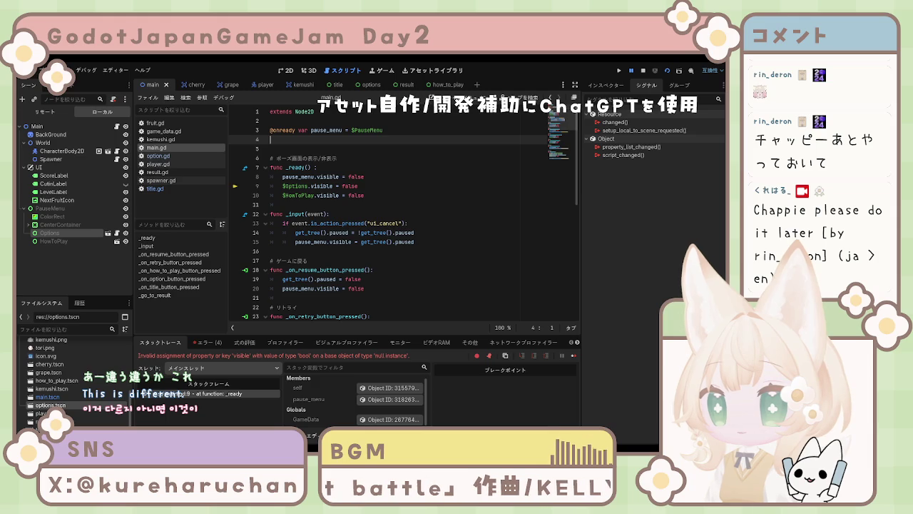
{"action": "left_click", "coordinate": [334, 85]}
{"action": "type", "text": "@onready"}
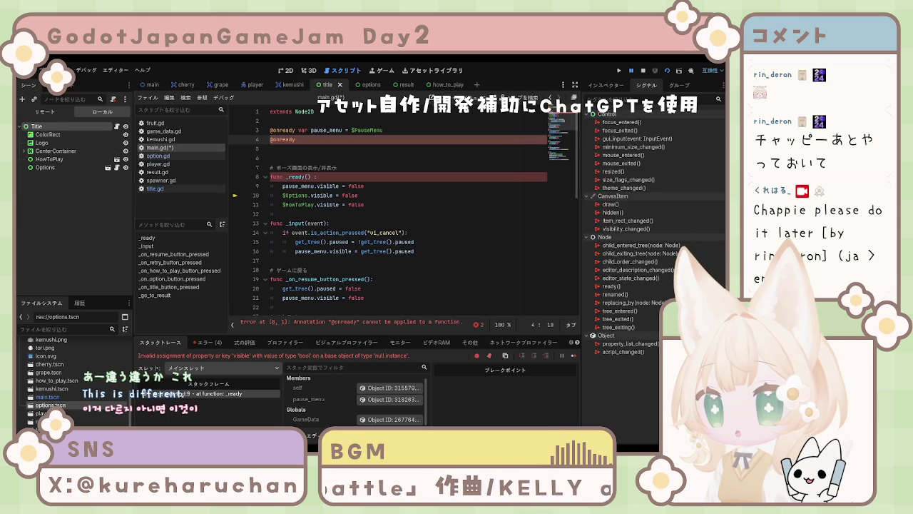
{"action": "left_click", "coordinate": [160, 189]}
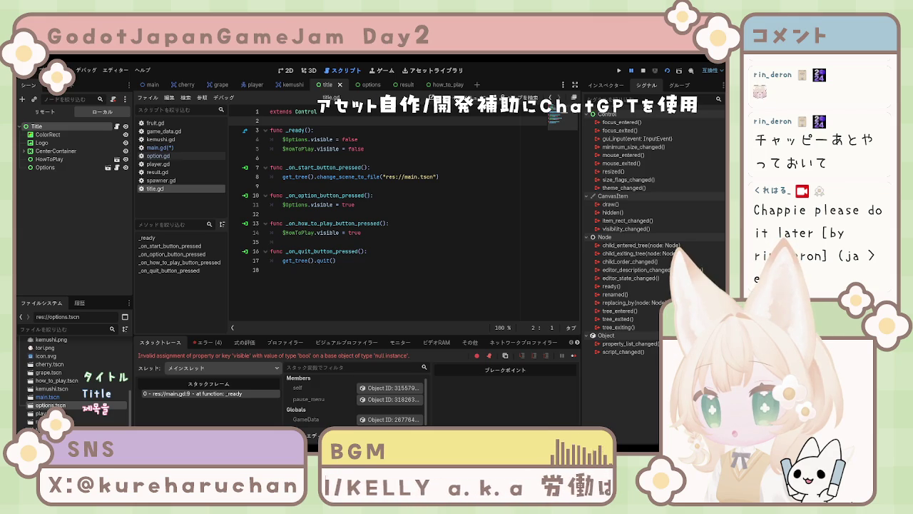
{"action": "left_click", "coordinate": [363, 85]}
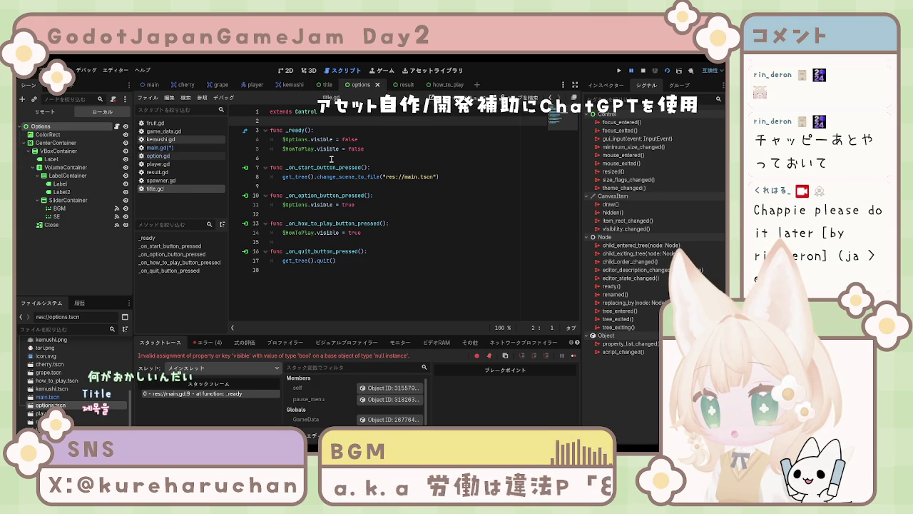
{"action": "key", "text": "alt+Left"}
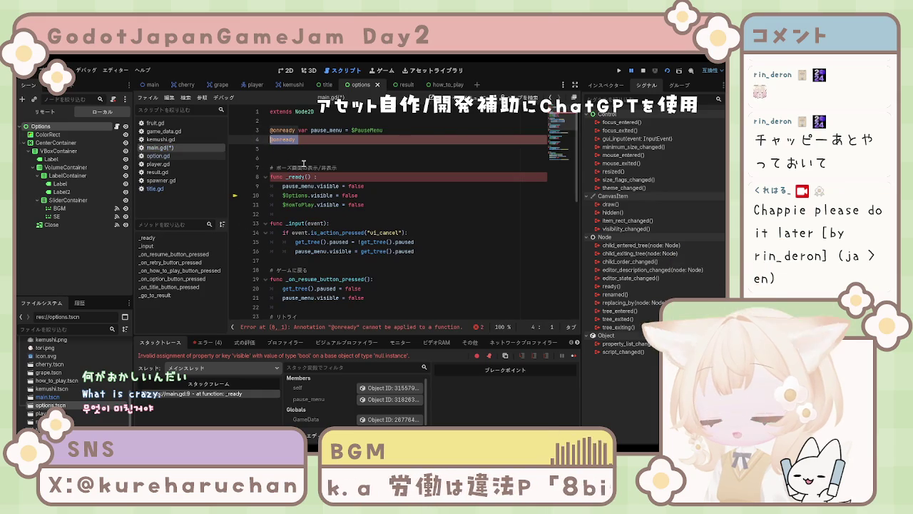
{"action": "key", "text": "ctrl+z"}
{"action": "key", "text": "ctrl+s"}
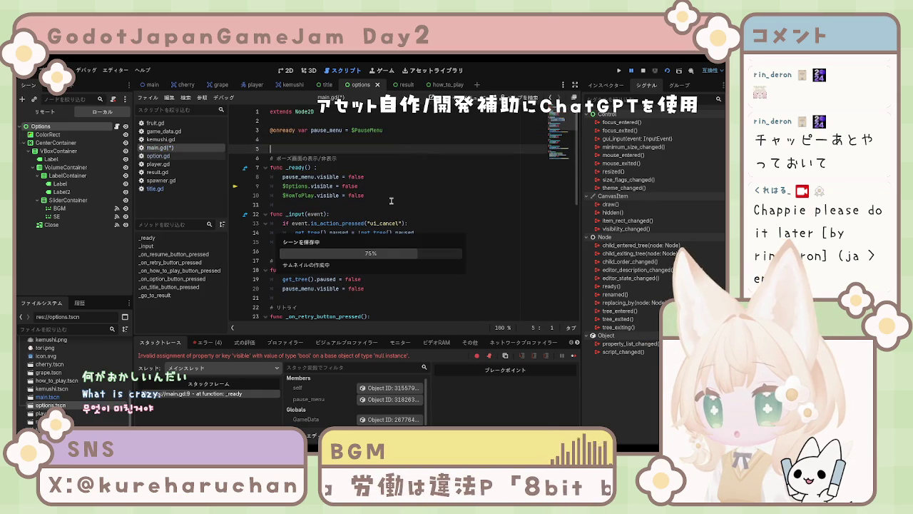
- Place the caret at the start of error line 9 in main.gd
{"action": "left_click", "coordinate": [348, 204]}
{"action": "scroll", "coordinate": [349, 207], "scroll_direction": "down", "scroll_amount": 2}
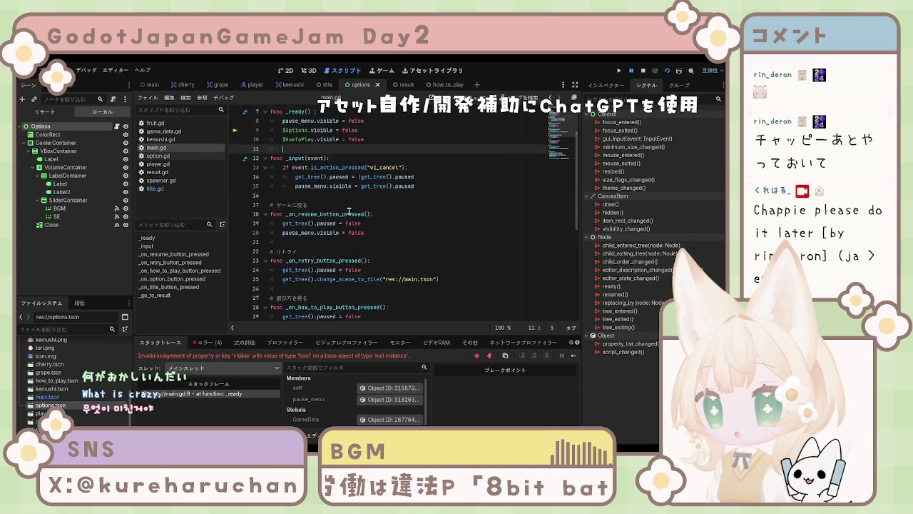
{"action": "scroll", "coordinate": [349, 211], "scroll_direction": "up", "scroll_amount": 2}
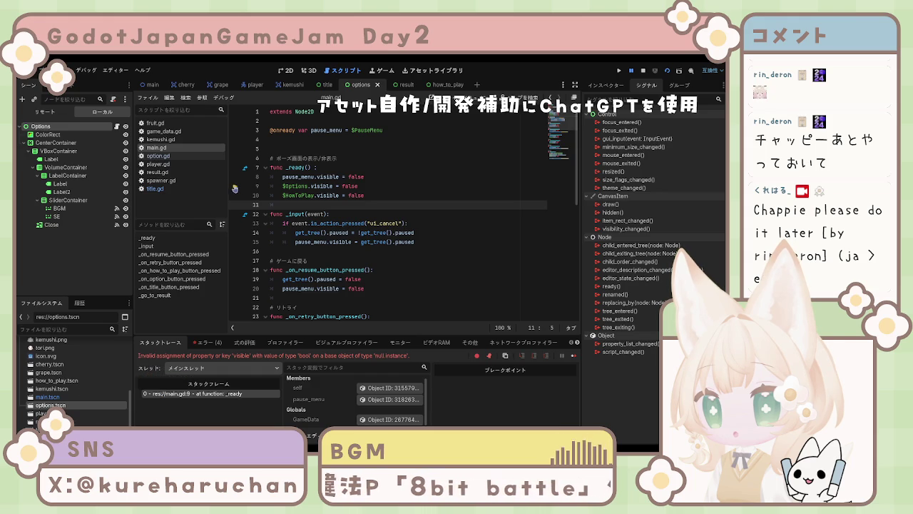
{"action": "left_click", "coordinate": [275, 186]}
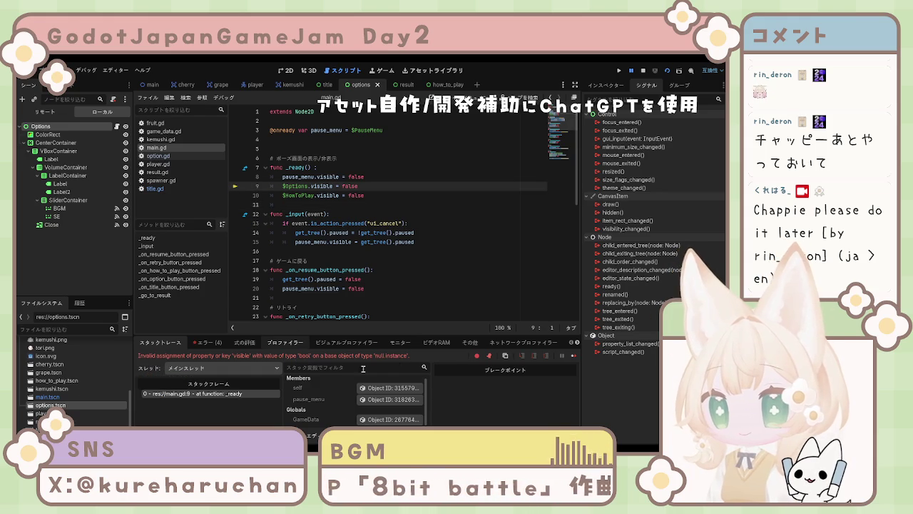
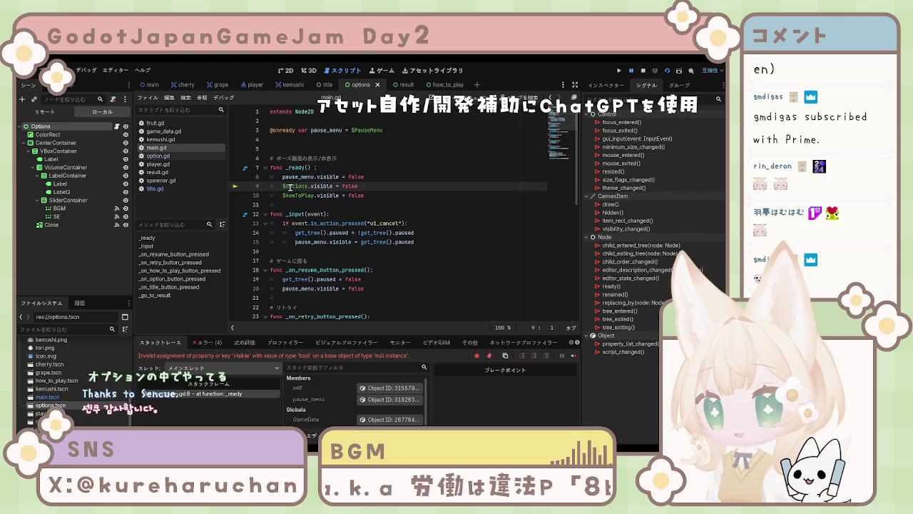
- Cut the $Options and $HowToPlay hide lines from main.gd's _ready
{"action": "left_click_drag", "start_coordinate": [377, 191], "coordinate": [273, 191]}
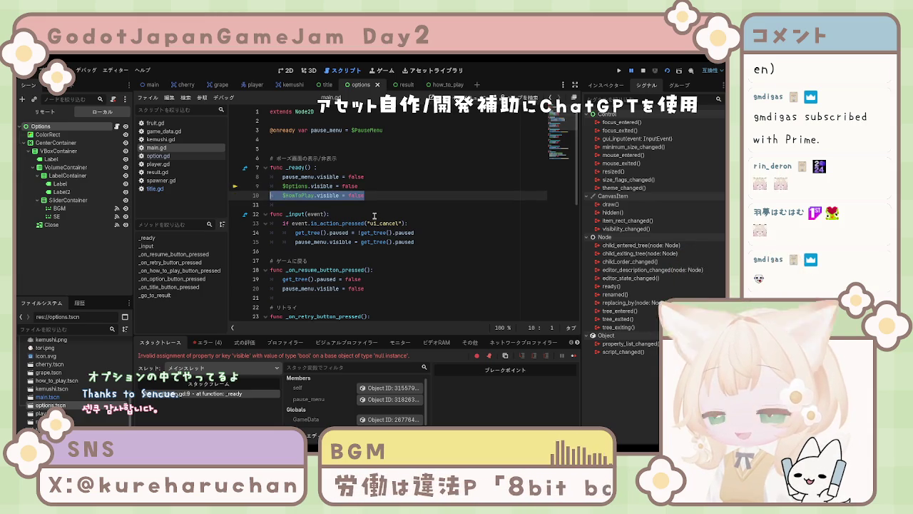
{"action": "key", "text": "ctrl+shift+k"}
{"action": "key", "text": "ctrl+shift+k"}
{"action": "scroll", "coordinate": [372, 208], "scroll_direction": "down", "scroll_amount": 5}
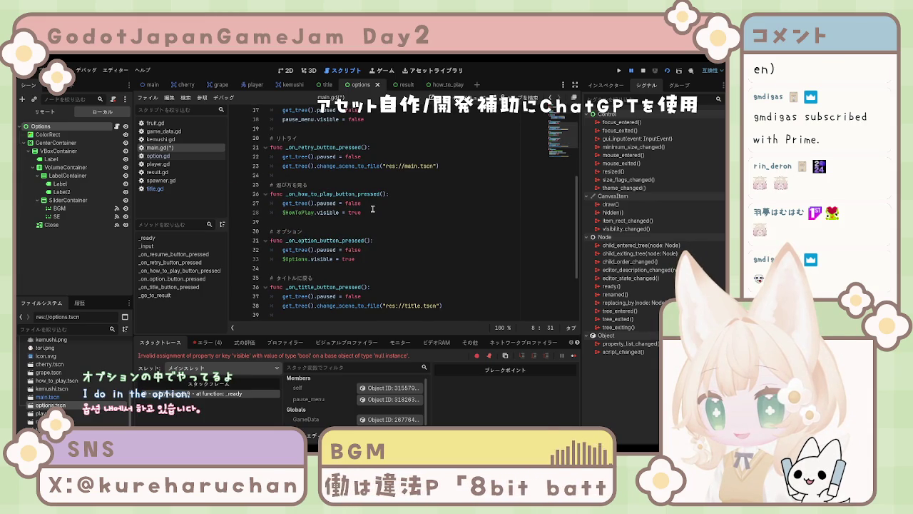
{"action": "scroll", "coordinate": [379, 232], "scroll_direction": "up", "scroll_amount": 5}
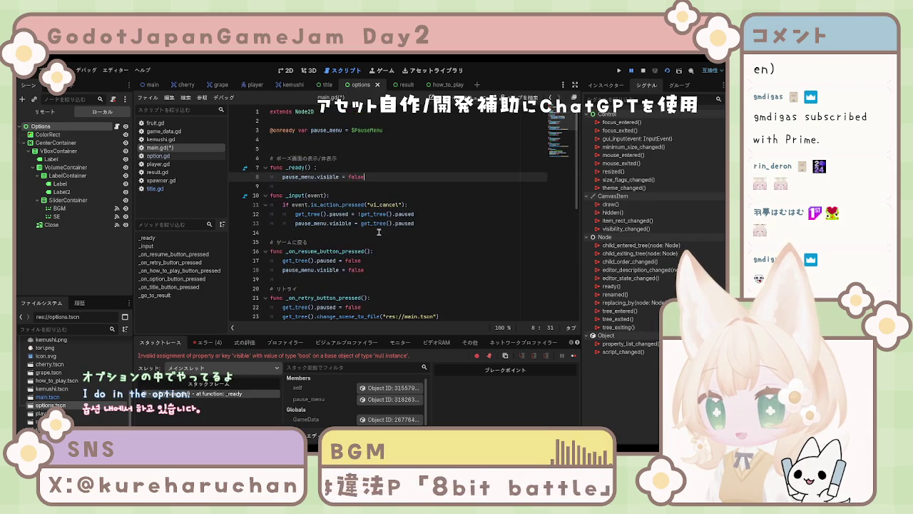
- In the Main scene, paste the two hide lines back into _ready after the pause_menu hide
{"action": "left_click", "coordinate": [154, 86]}
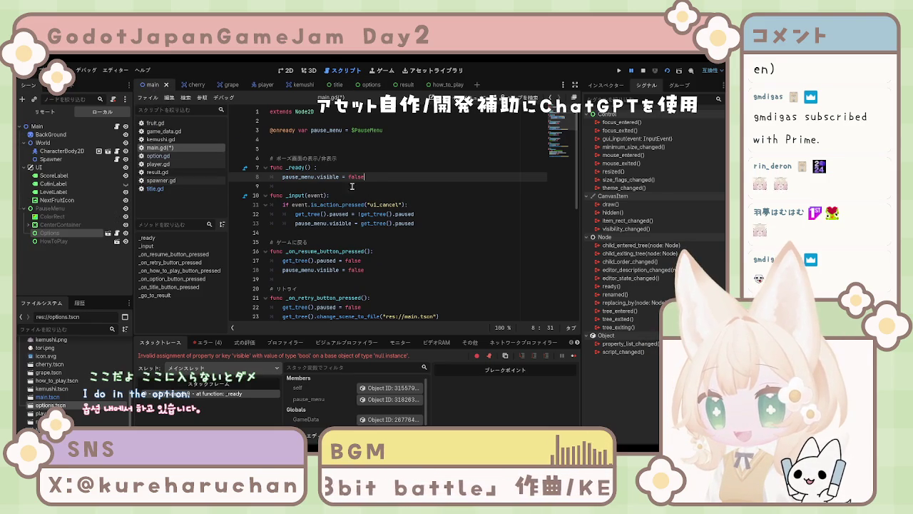
{"action": "key", "text": "Return"}
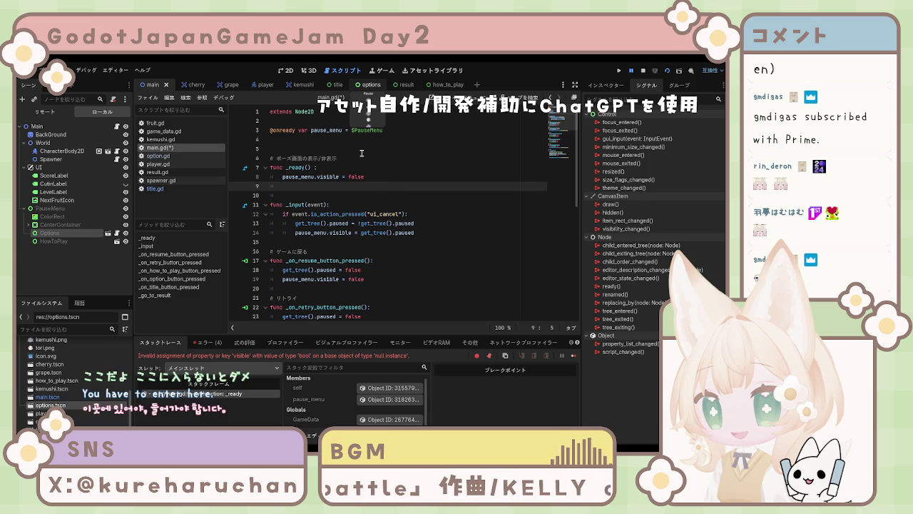
{"action": "left_click_drag", "start_coordinate": [364, 193], "coordinate": [270, 186]}
{"action": "key", "text": "ctrl+c"}
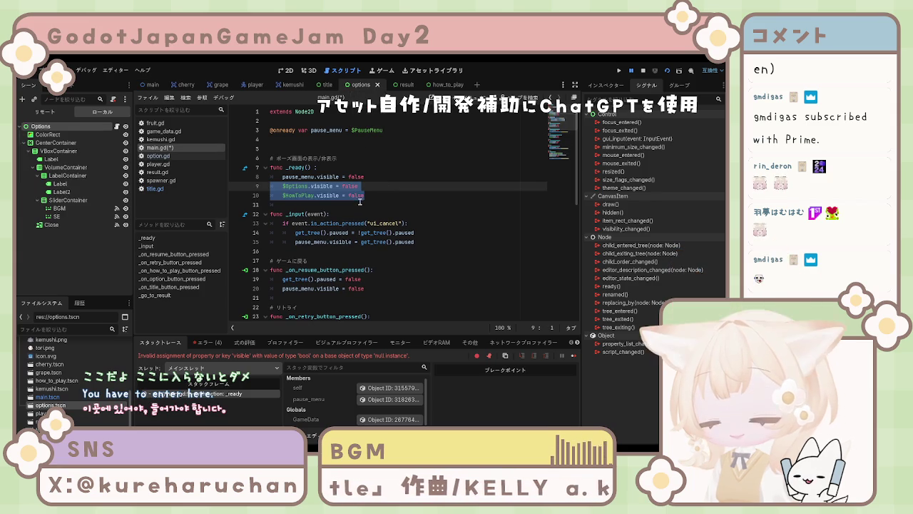
{"action": "left_click", "coordinate": [360, 84]}
{"action": "left_click", "coordinate": [153, 84]}
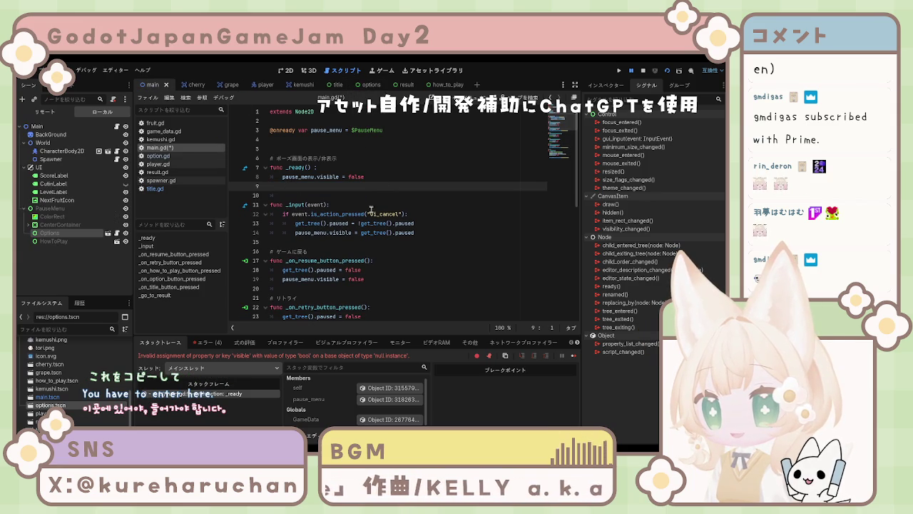
{"action": "key", "text": "ctrl+v"}
- Save main.gd and the Main scene, then scroll to review the script
{"action": "key", "text": "ctrl+s"}
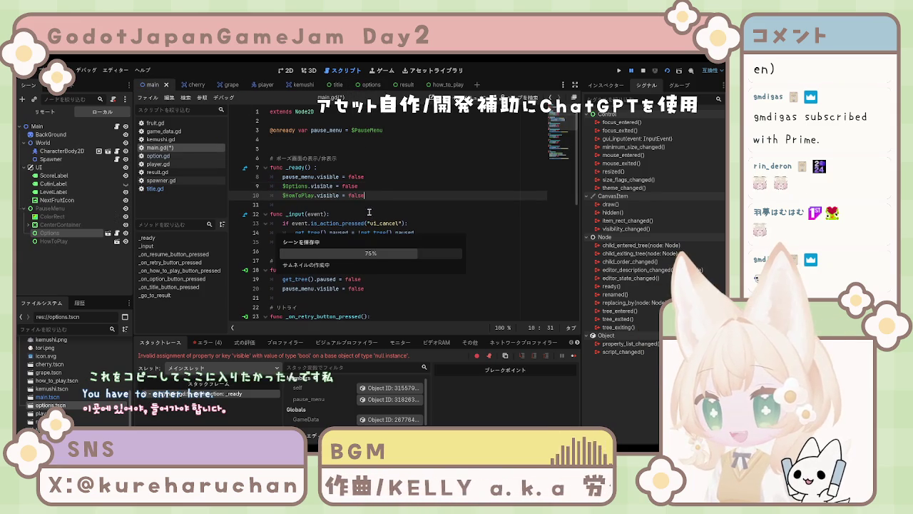
{"action": "scroll", "coordinate": [376, 213], "scroll_direction": "down", "scroll_amount": 3}
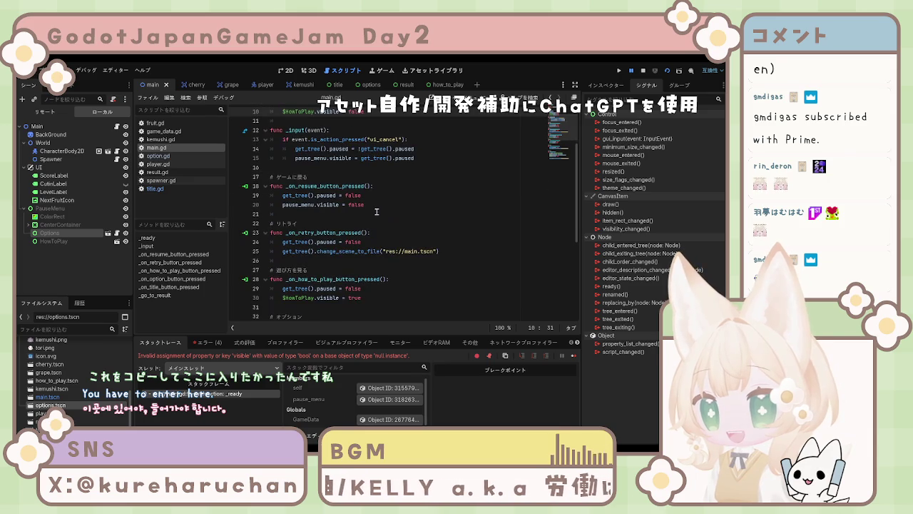
{"action": "scroll", "coordinate": [377, 213], "scroll_direction": "down", "scroll_amount": 6}
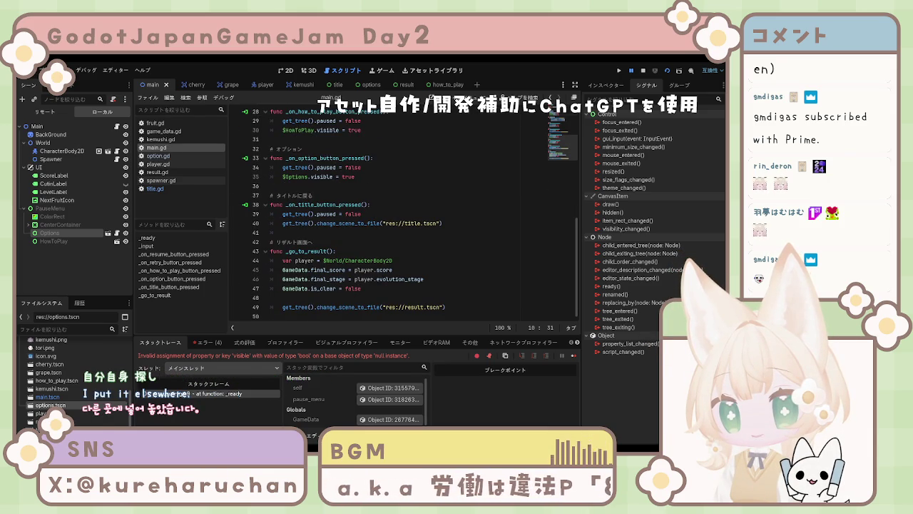
{"action": "scroll", "coordinate": [353, 248], "scroll_direction": "up", "scroll_amount": 5}
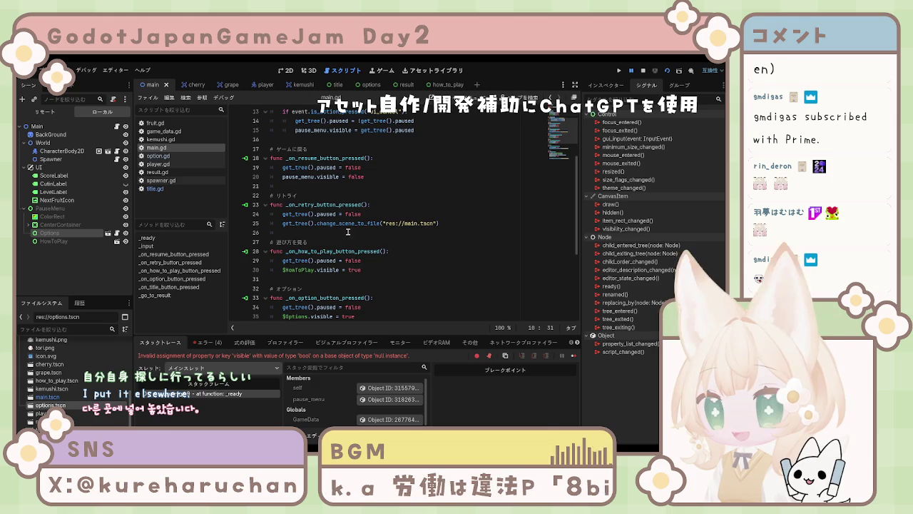
{"action": "scroll", "coordinate": [366, 220], "scroll_direction": "up", "scroll_amount": 4}
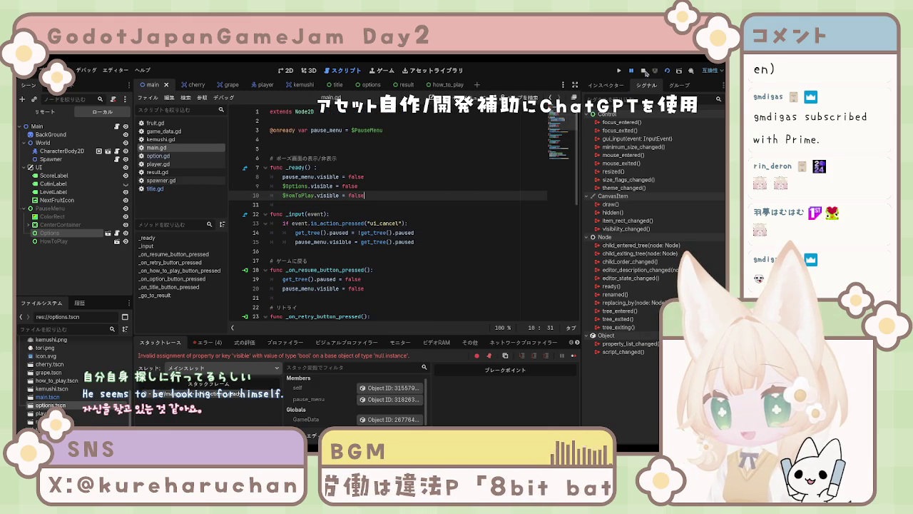
- Stop the game, rerun it with F5, and open option.gd once it halts on the error
{"action": "left_click", "coordinate": [644, 72]}
{"action": "key", "text": "F5"}
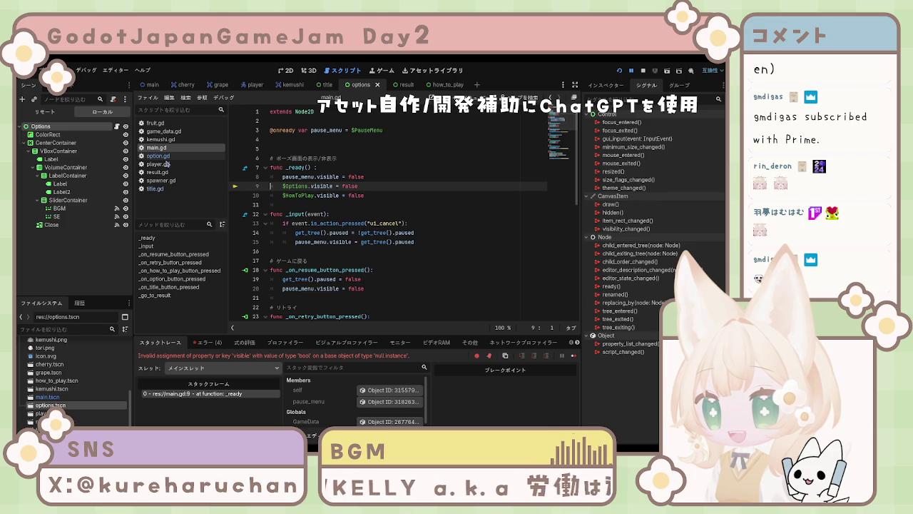
{"action": "left_click", "coordinate": [167, 158]}
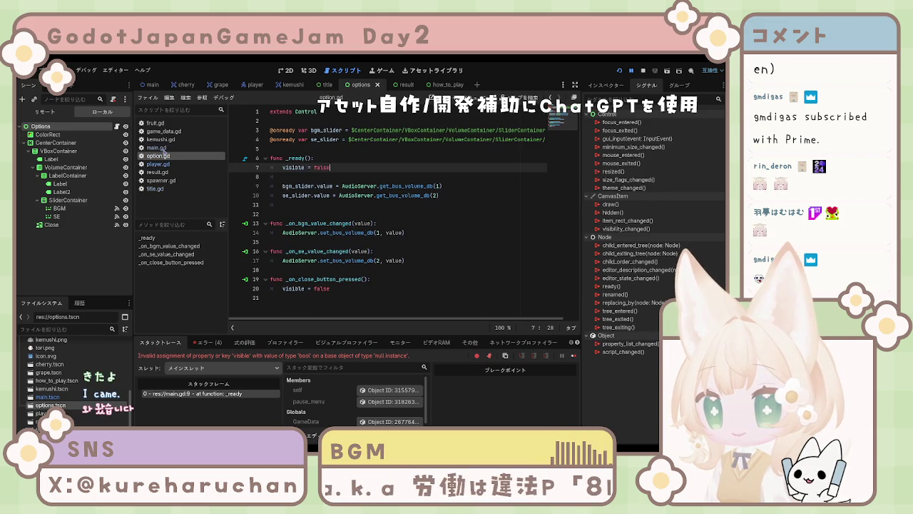
- Return to main.gd, scroll through its code, and select the entire script
{"action": "left_click", "coordinate": [156, 147]}
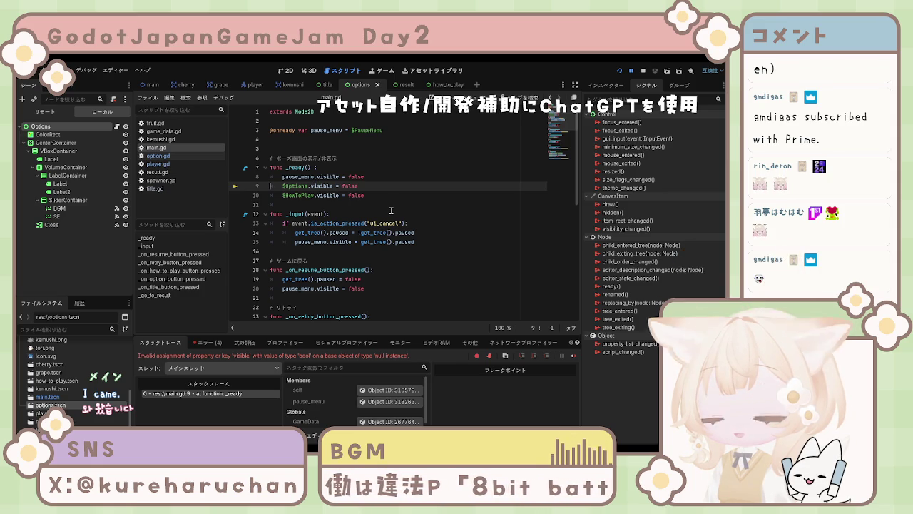
{"action": "scroll", "coordinate": [385, 214], "scroll_direction": "down", "scroll_amount": 1}
{"action": "scroll", "coordinate": [383, 216], "scroll_direction": "up", "scroll_amount": 1}
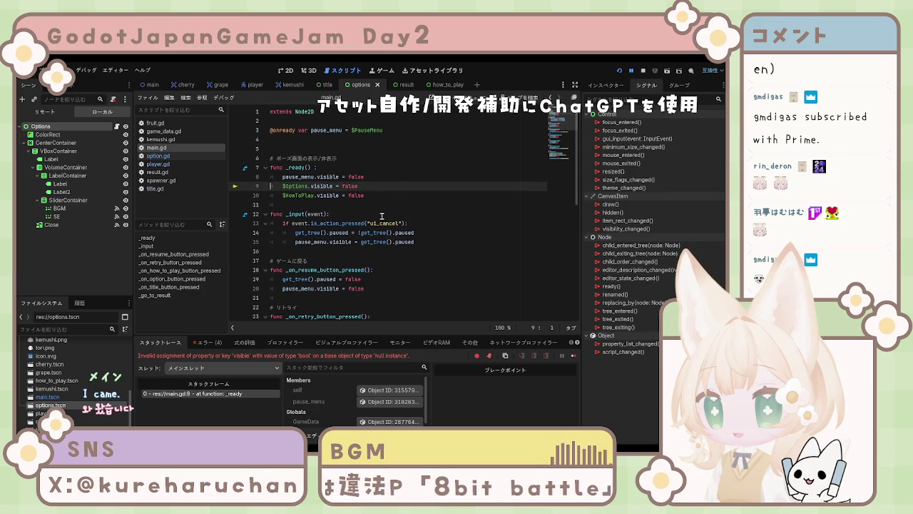
{"action": "scroll", "coordinate": [381, 216], "scroll_direction": "down", "scroll_amount": 2}
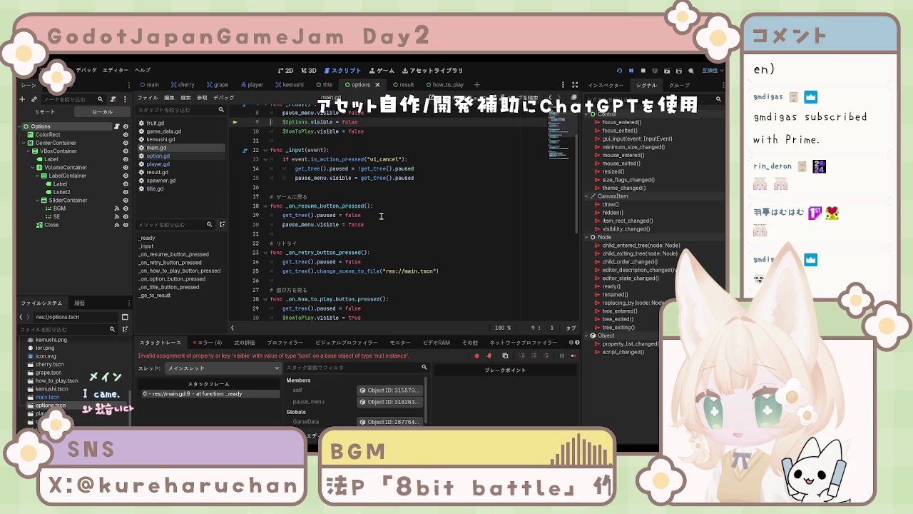
{"action": "scroll", "coordinate": [382, 216], "scroll_direction": "down", "scroll_amount": 2}
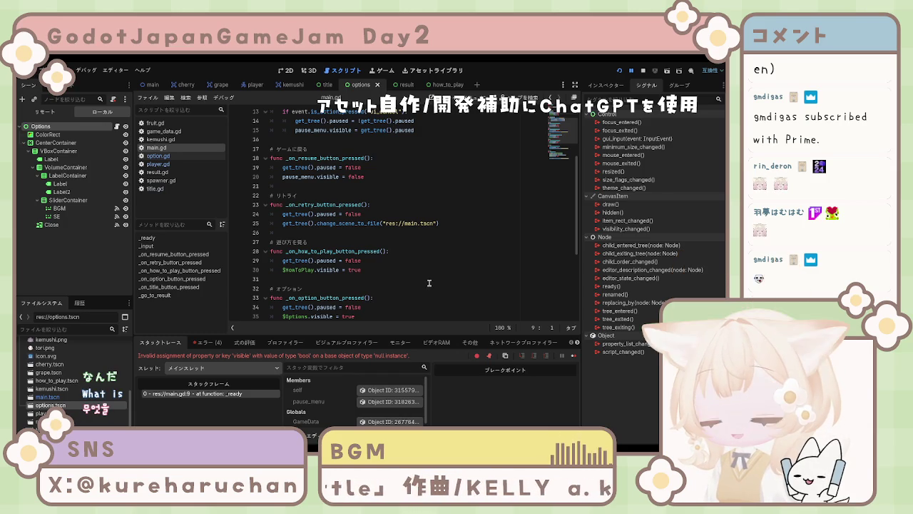
{"action": "key", "text": "ctrl+a"}
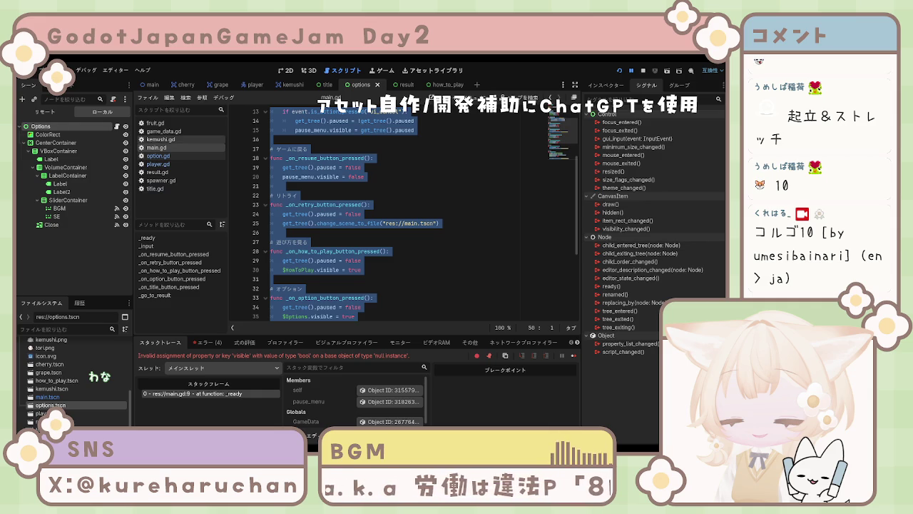
- Switch to the Main scene and select the HowToPlay node under PauseMenu
{"action": "left_click", "coordinate": [152, 84]}
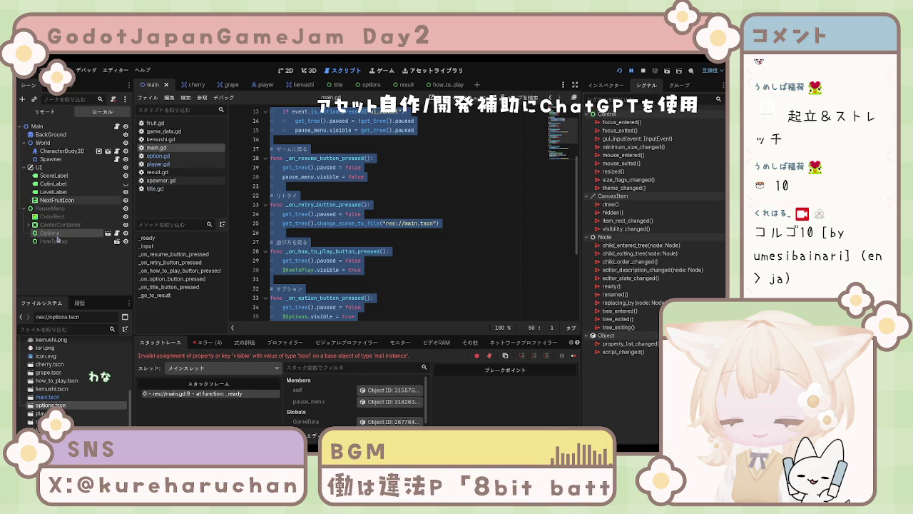
{"action": "left_click", "coordinate": [57, 242]}
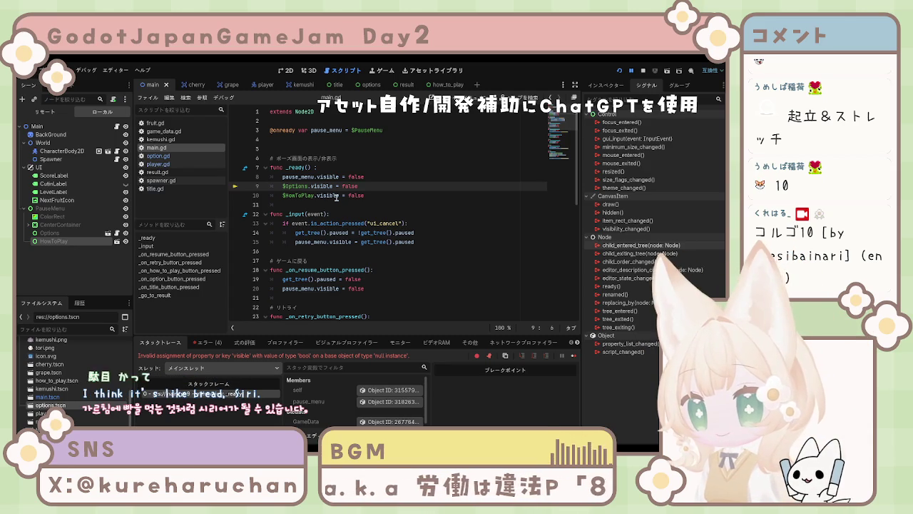
- Compare the node paths used in option.gd and the title scene before editing main.gd line 9
{"action": "type", "text": "/"}
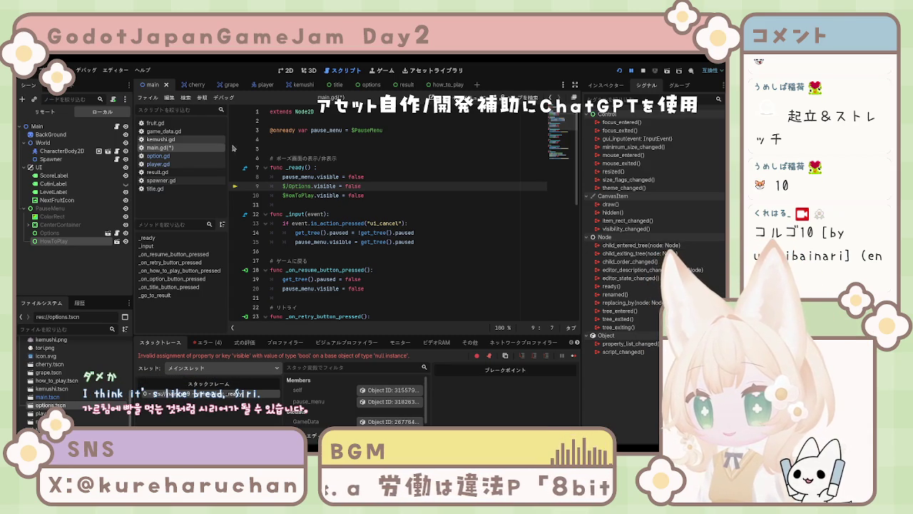
{"action": "left_click", "coordinate": [371, 84]}
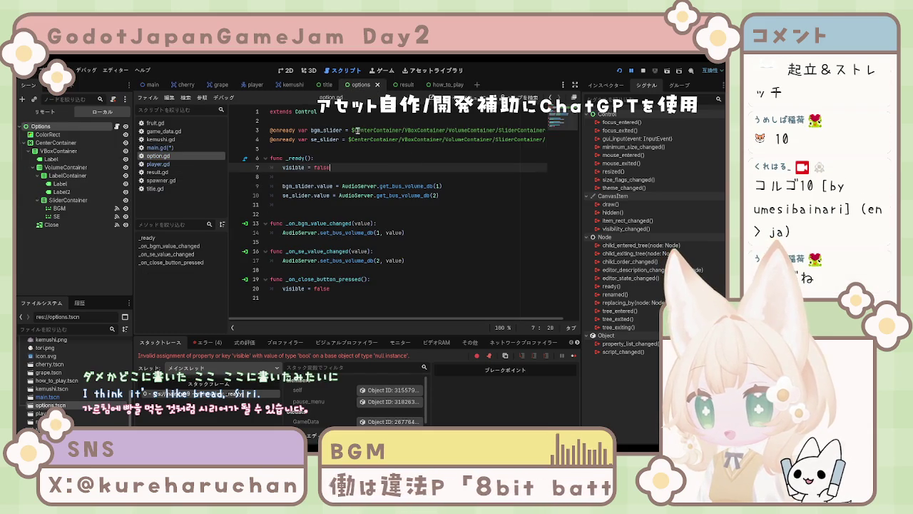
{"action": "left_click", "coordinate": [351, 130]}
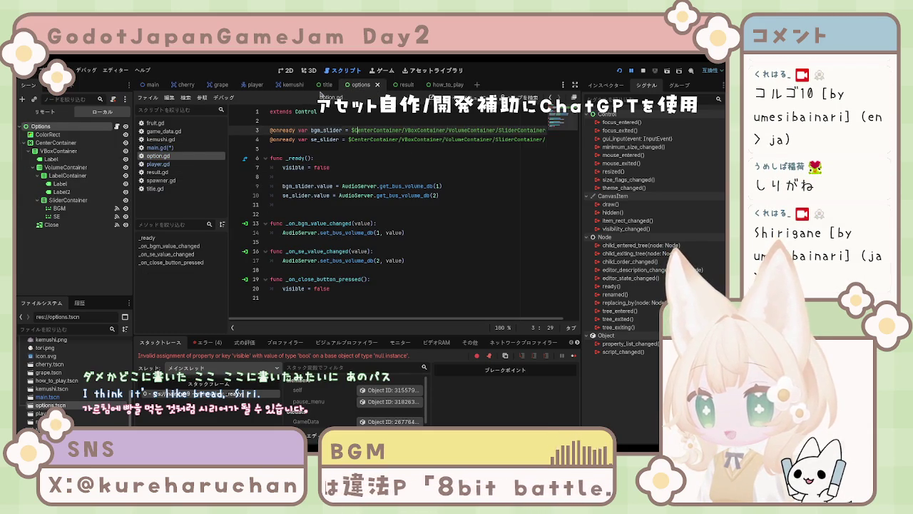
{"action": "left_click", "coordinate": [325, 84]}
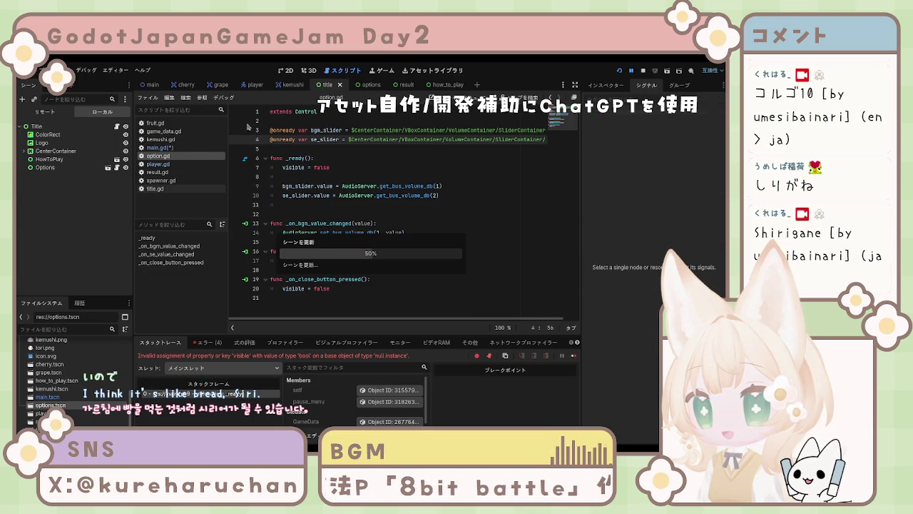
{"action": "left_click", "coordinate": [160, 147]}
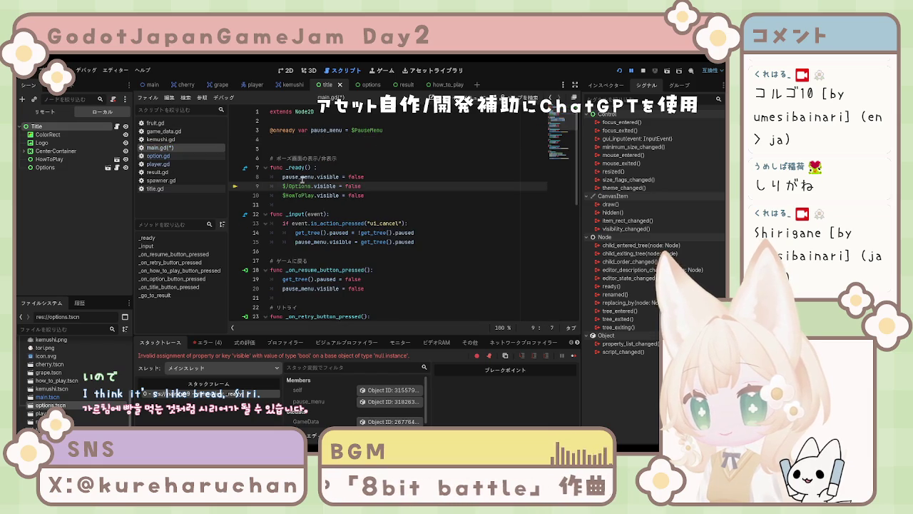
- Change line 9 to $PauseMenu/Options.visible = false, confirming Options sits under PauseMenu
{"action": "key", "text": "Left"}
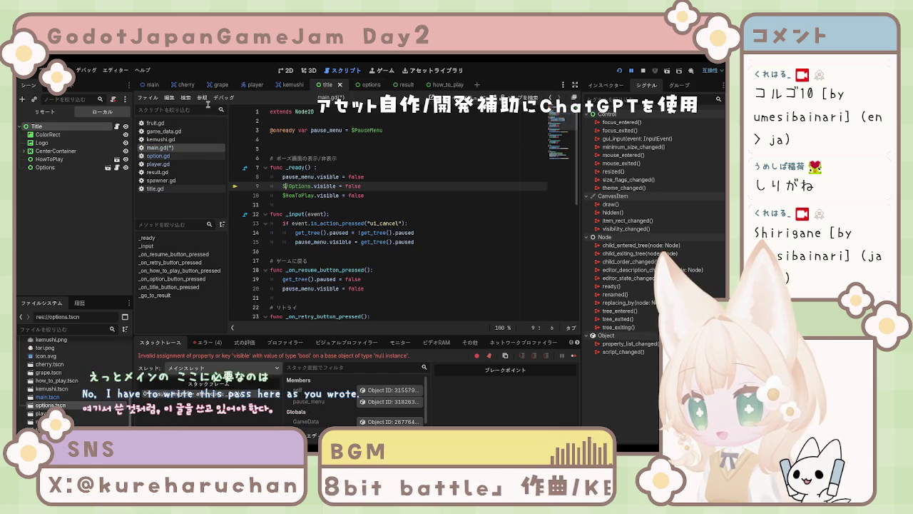
{"action": "left_click", "coordinate": [351, 84]}
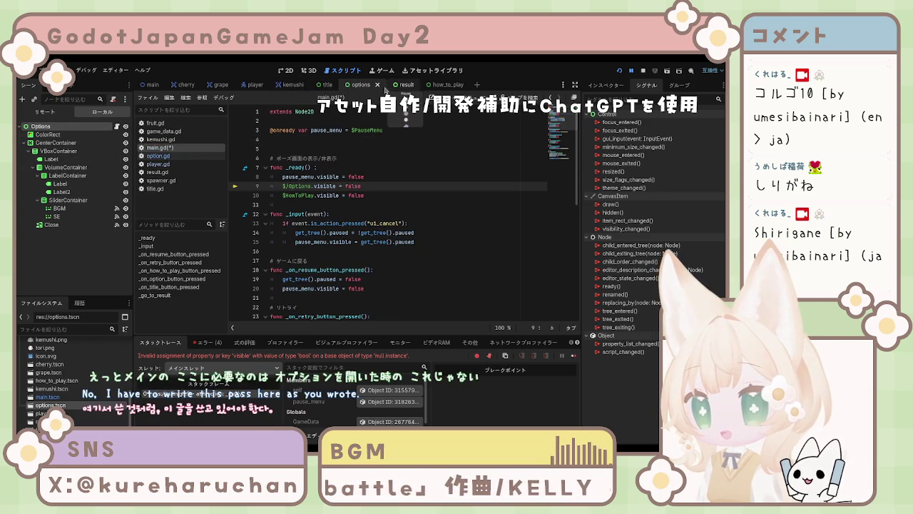
{"action": "left_click", "coordinate": [159, 84]}
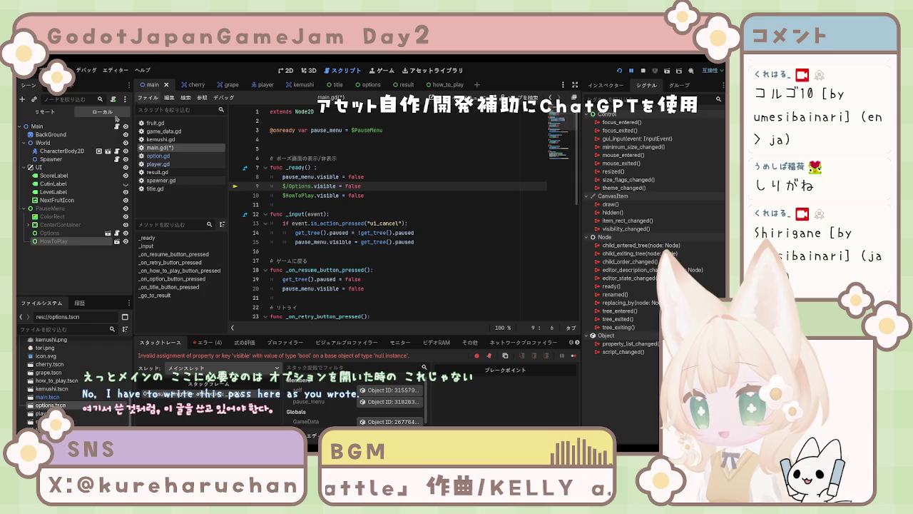
{"action": "left_click", "coordinate": [49, 233]}
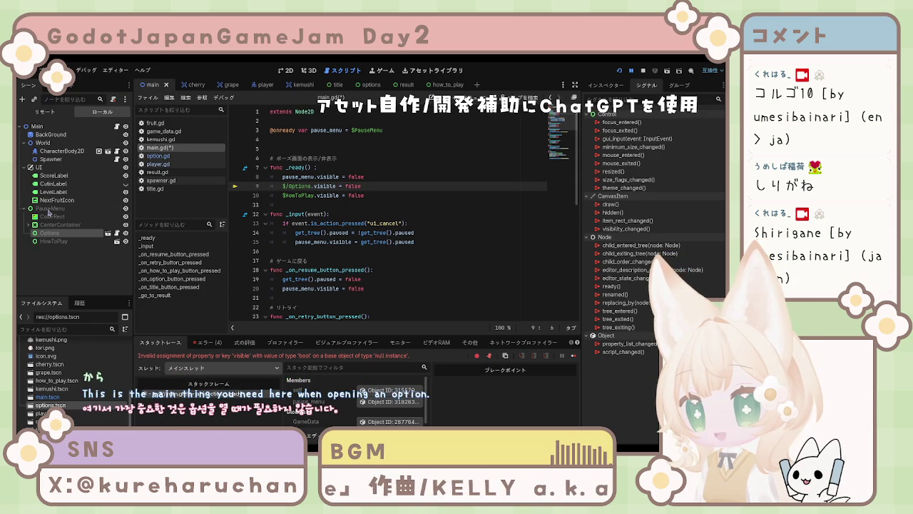
{"action": "key", "text": "Left"}
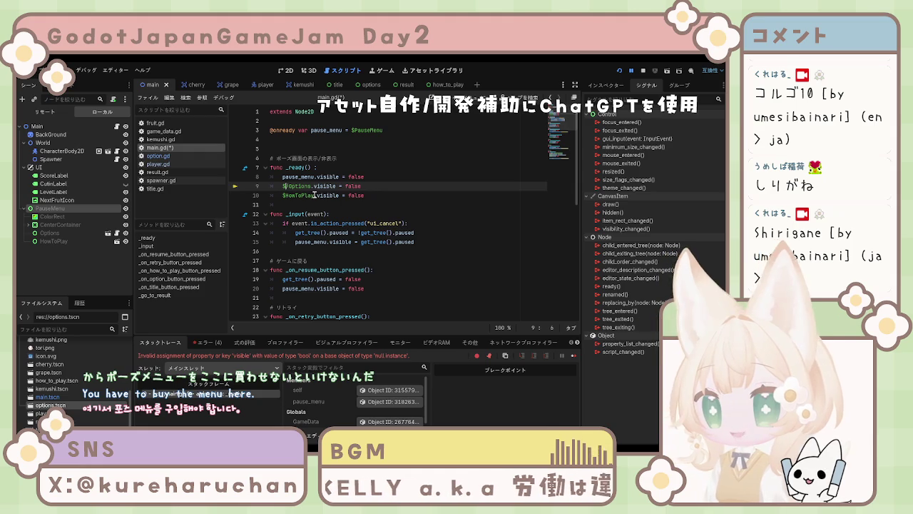
{"action": "type", "text": "PauseMenu/"}
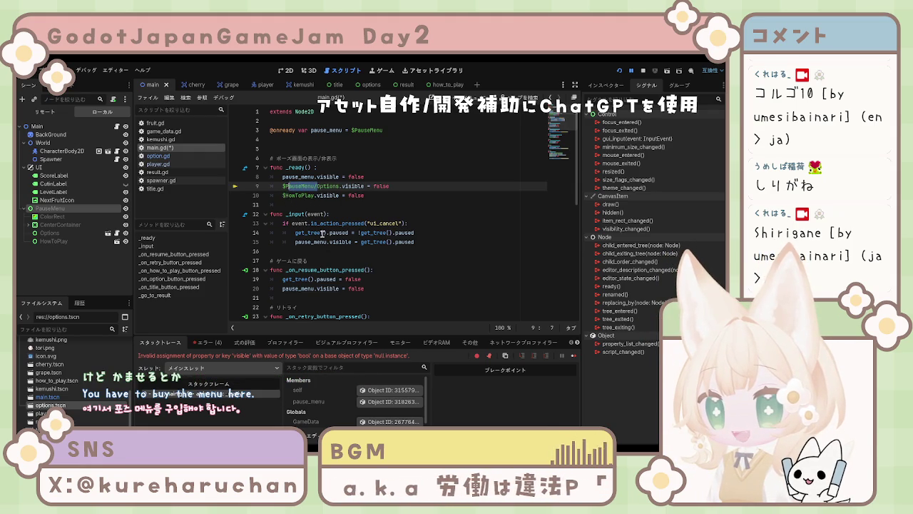
{"action": "scroll", "coordinate": [313, 225], "scroll_direction": "down", "scroll_amount": 5}
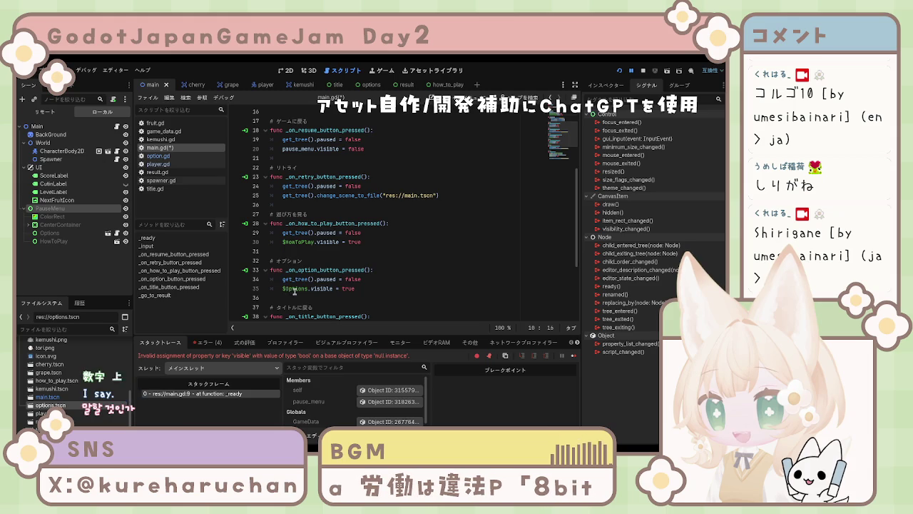
- Prefix the line 35 handler path with PauseMenu/, save main.gd, and stop the old run
{"action": "left_click", "coordinate": [286, 287]}
{"action": "type", "text": "PauseMenu/"}
{"action": "key", "text": "ctrl+s"}
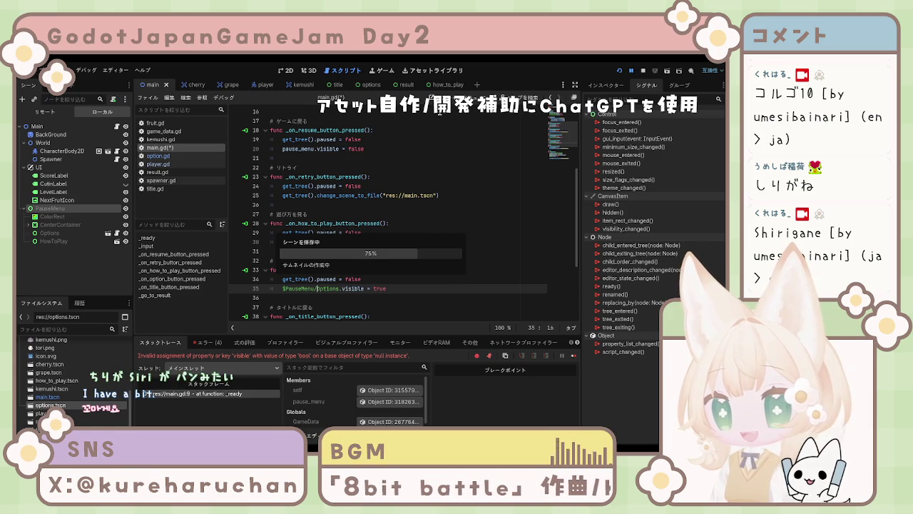
{"action": "left_click", "coordinate": [643, 71]}
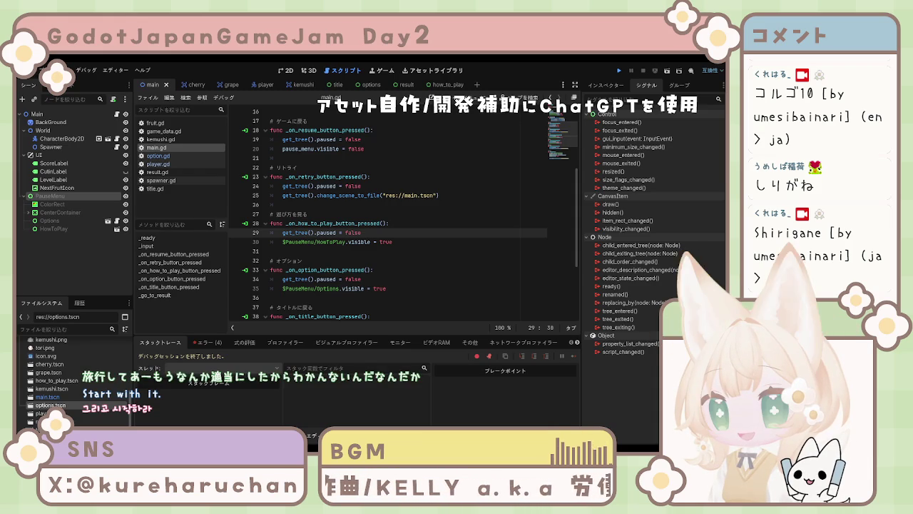
- Run the game with F5 to confirm the Pause menu shows, then stop it and save
{"action": "key", "text": "F5"}
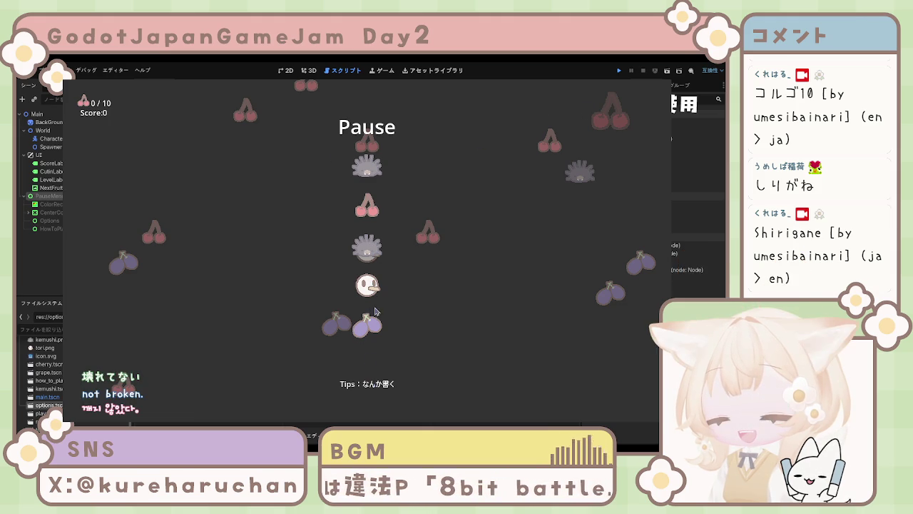
{"action": "key", "text": "F8"}
{"action": "key", "text": "ctrl+s"}
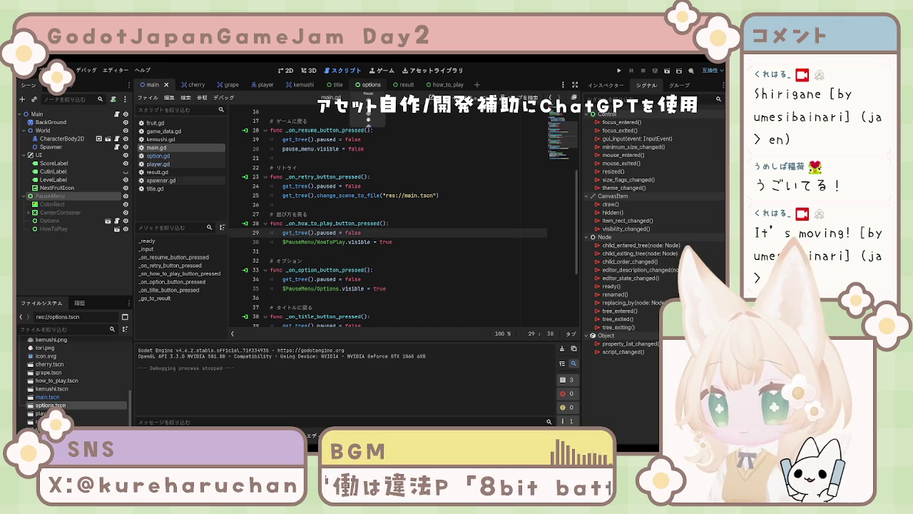
- View the Options scene's option.gd code, then return to main.gd and scroll to _go_to_result
{"action": "left_click", "coordinate": [367, 84]}
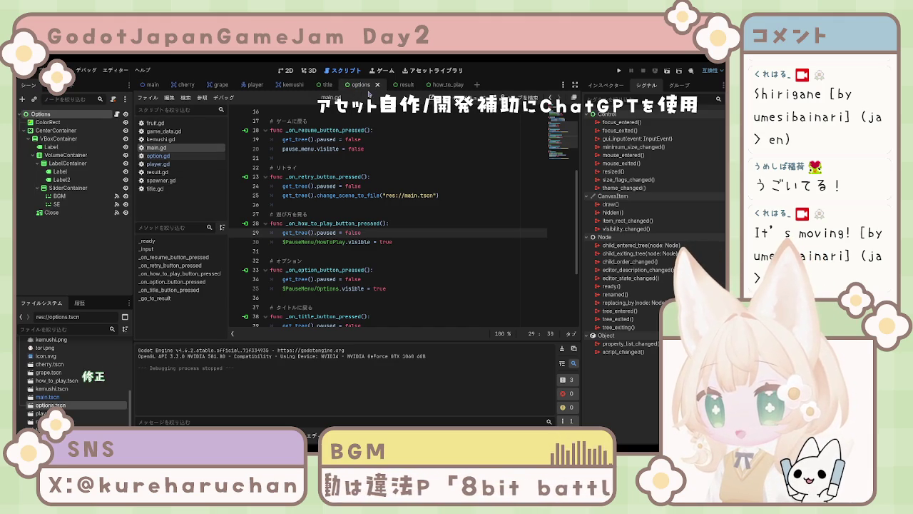
{"action": "left_click", "coordinate": [158, 156]}
{"action": "left_click", "coordinate": [407, 232]}
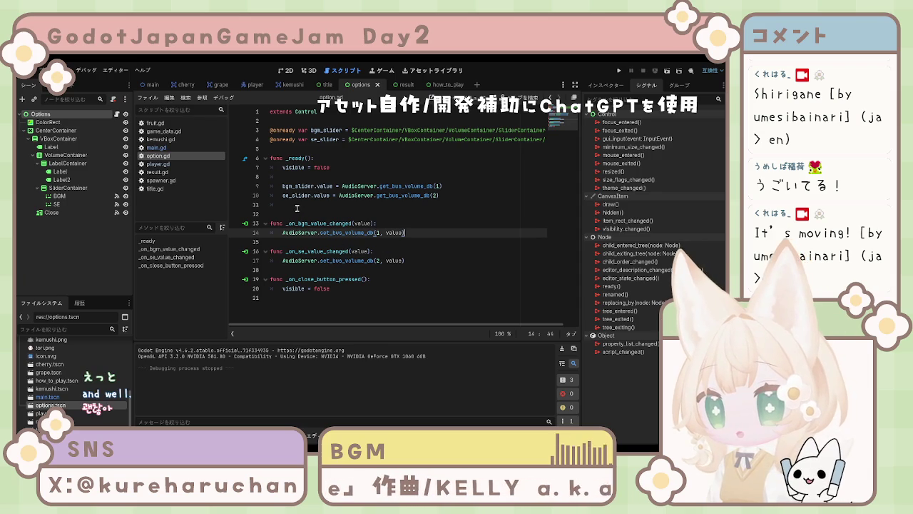
{"action": "left_click", "coordinate": [179, 147]}
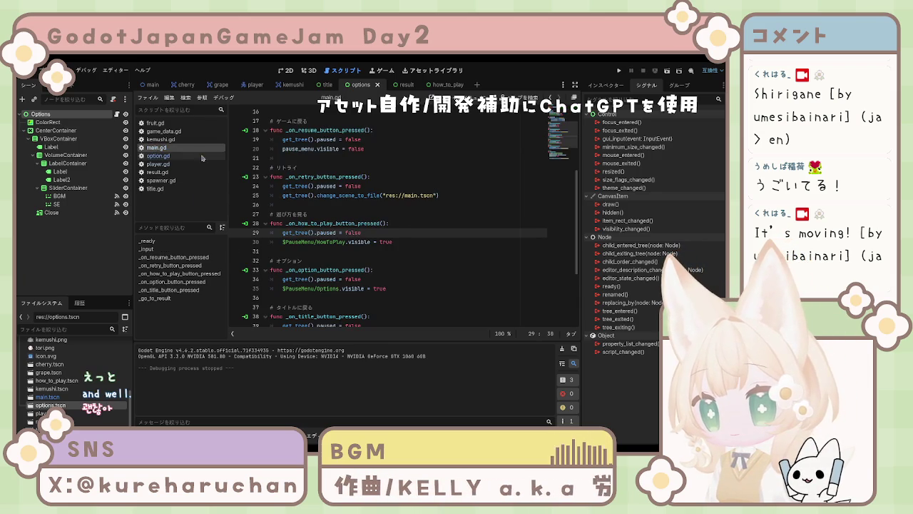
{"action": "scroll", "coordinate": [315, 183], "scroll_direction": "down", "scroll_amount": 4}
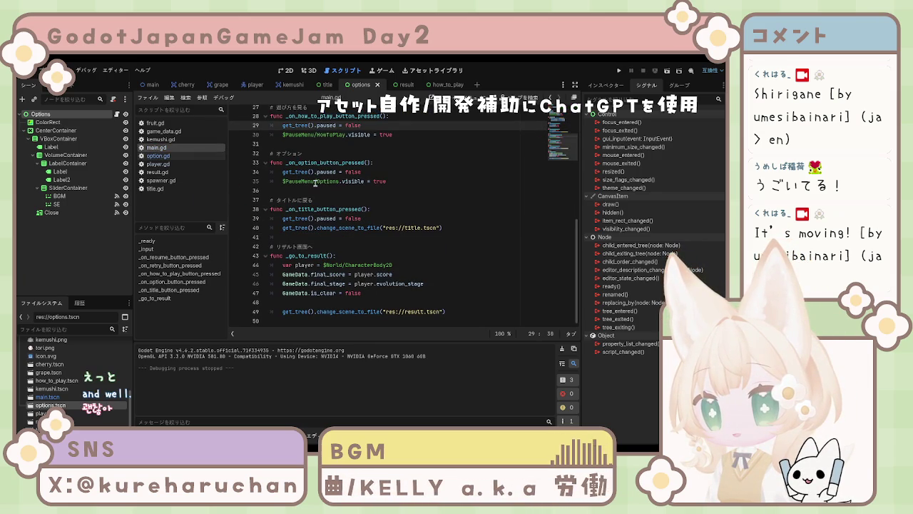